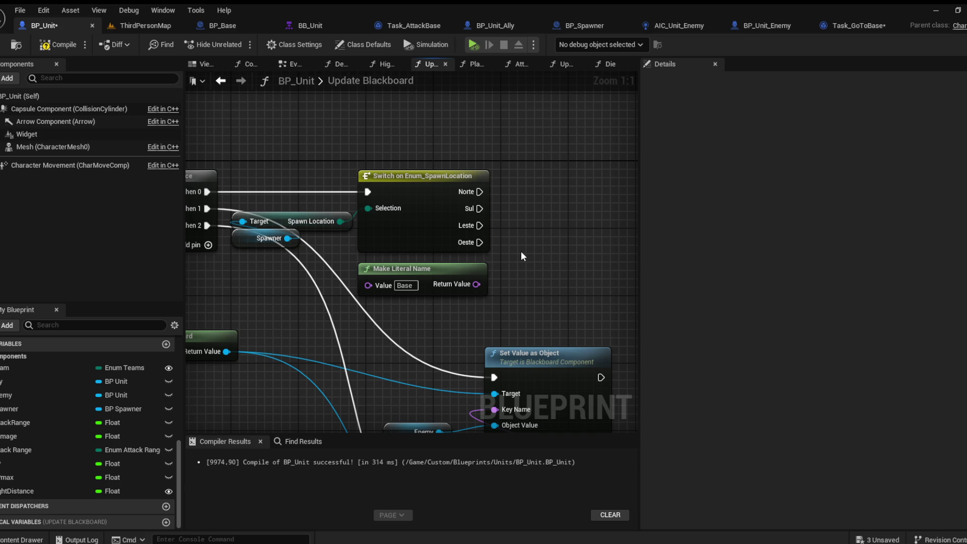
Add a Set Value as Vector node from Get Blackboard's Return Value, run by the Norte case
{"action": "left_click_drag", "start_coordinate": [535, 246], "coordinate": [470, 251]}
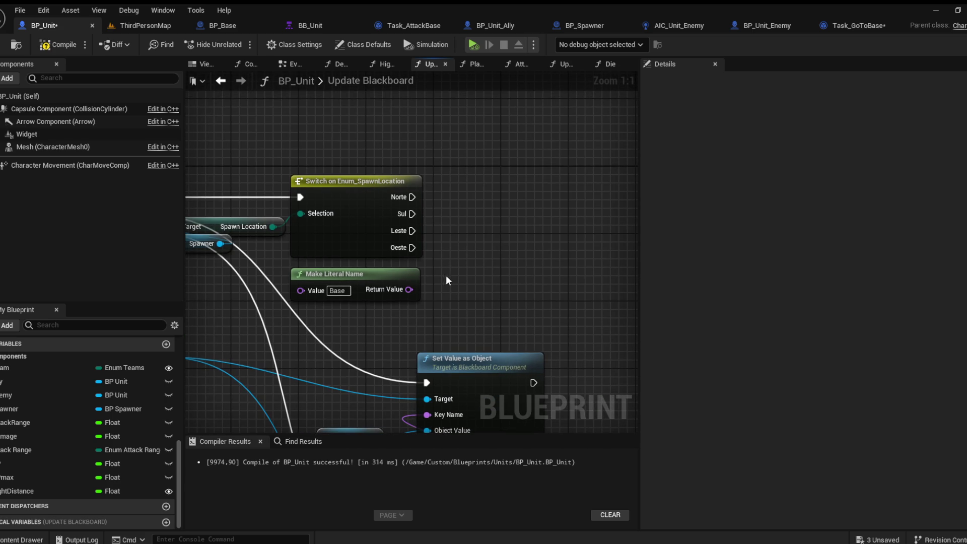
{"action": "left_click_drag", "start_coordinate": [446, 279], "coordinate": [471, 257]}
{"action": "mouse_move", "coordinate": [283, 250]}
{"action": "left_mouse_down"}
{"action": "mouse_move", "coordinate": [373, 267]}
{"action": "mouse_move", "coordinate": [335, 190]}
{"action": "mouse_move", "coordinate": [308, 180]}
{"action": "mouse_move", "coordinate": [312, 126]}
{"action": "mouse_move", "coordinate": [356, 173]}
{"action": "mouse_move", "coordinate": [346, 146]}
{"action": "mouse_move", "coordinate": [347, 201]}
{"action": "mouse_move", "coordinate": [503, 246]}
{"action": "mouse_move", "coordinate": [355, 349]}
{"action": "left_mouse_up"}
{"action": "mouse_move", "coordinate": [202, 318]}
{"action": "left_mouse_down"}
{"action": "mouse_move", "coordinate": [278, 314]}
{"action": "mouse_move", "coordinate": [354, 391]}
{"action": "left_mouse_up"}
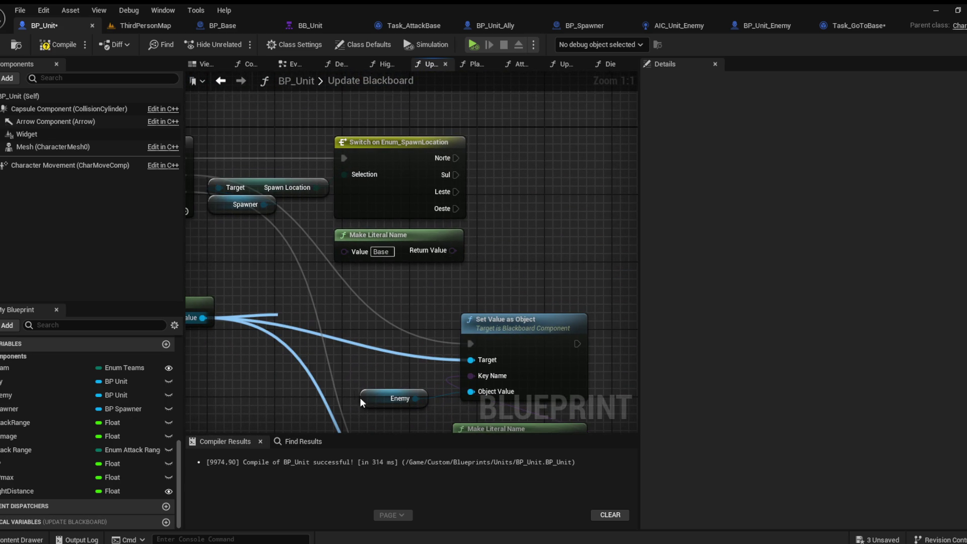
{"action": "key", "text": "ctrl+v"}
{"action": "mouse_move", "coordinate": [332, 335]}
{"action": "left_mouse_down"}
{"action": "mouse_move", "coordinate": [597, 156]}
{"action": "mouse_move", "coordinate": [551, 172]}
{"action": "left_mouse_up"}
{"action": "mouse_move", "coordinate": [479, 166]}
{"action": "left_mouse_down"}
{"action": "mouse_move", "coordinate": [404, 180]}
{"action": "mouse_move", "coordinate": [451, 176]}
{"action": "mouse_move", "coordinate": [381, 173]}
{"action": "left_mouse_up"}
{"action": "left_click_drag", "start_coordinate": [499, 172], "coordinate": [534, 126]}
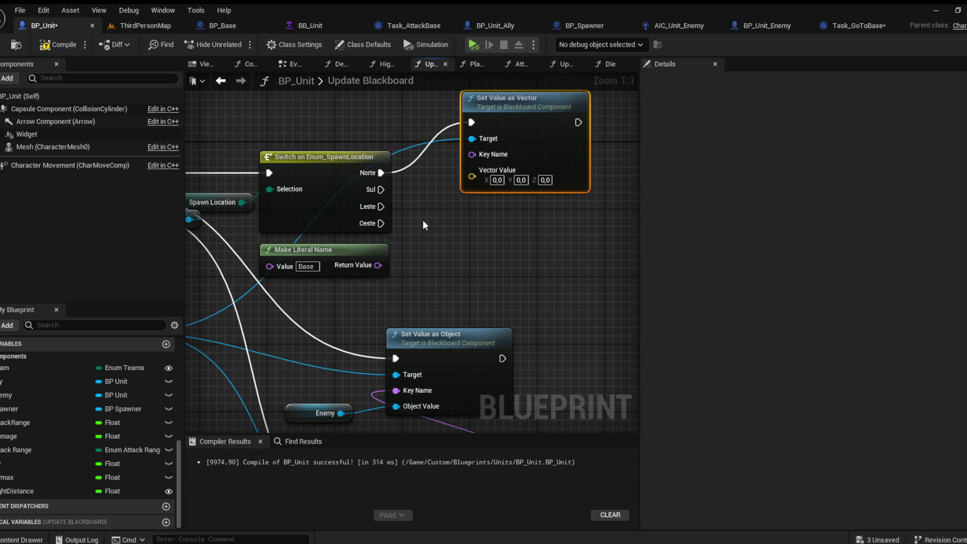
Wire the Make Literal Name output, valued Base, into the setter's Key Name
{"action": "left_click_drag", "start_coordinate": [422, 218], "coordinate": [432, 255]}
{"action": "mouse_move", "coordinate": [387, 301]}
{"action": "left_mouse_down"}
{"action": "mouse_move", "coordinate": [492, 205]}
{"action": "mouse_move", "coordinate": [482, 189]}
{"action": "left_mouse_up"}
{"action": "left_click", "coordinate": [445, 292]}
{"action": "left_click", "coordinate": [316, 302]}
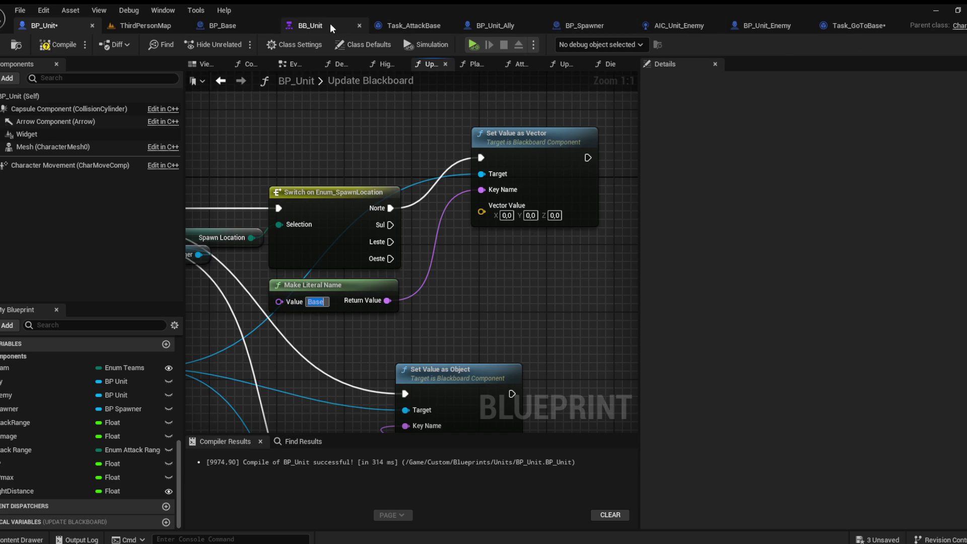
Copy the exact BaseLocation key name from the BB_Unit blackboard
{"action": "left_click", "coordinate": [322, 28]}
{"action": "left_click", "coordinate": [147, 142]}
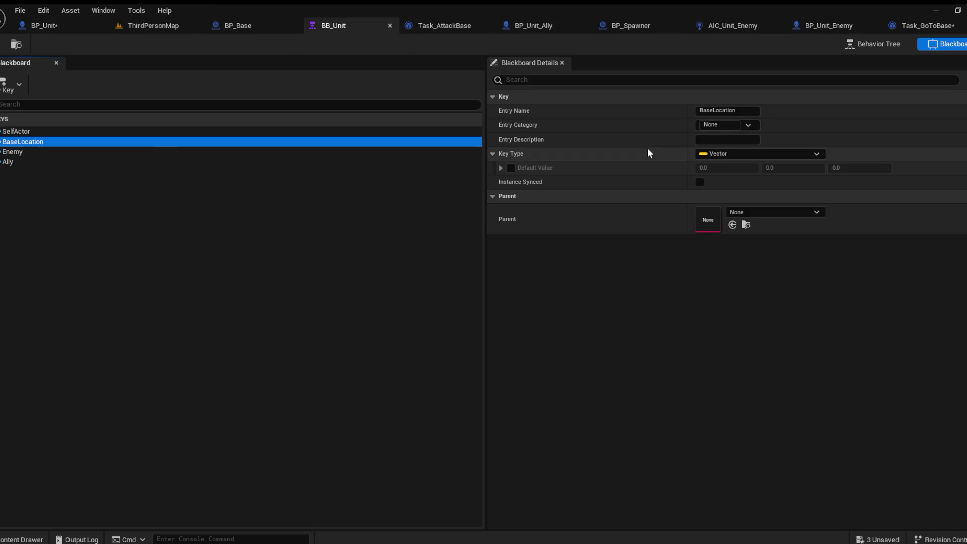
{"action": "left_click", "coordinate": [738, 110]}
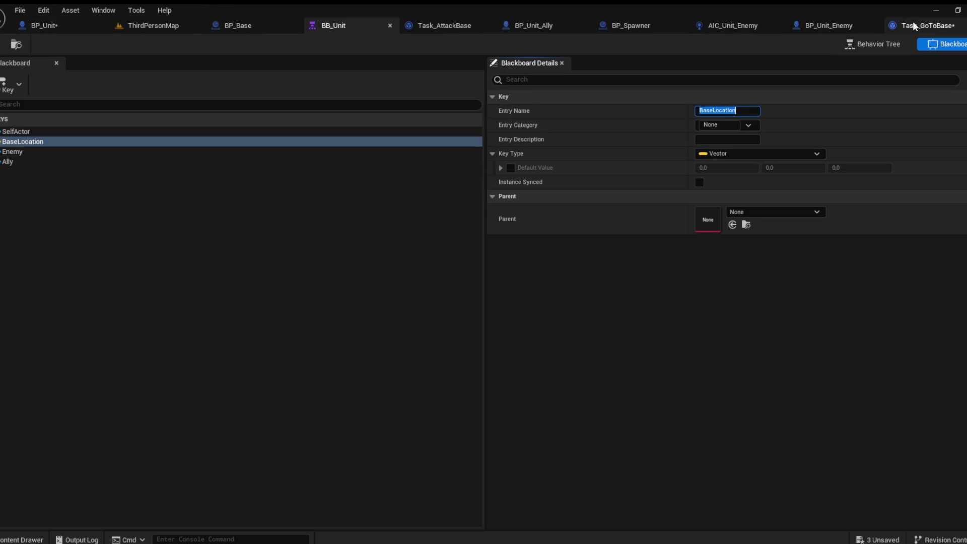
{"action": "left_click", "coordinate": [235, 26]}
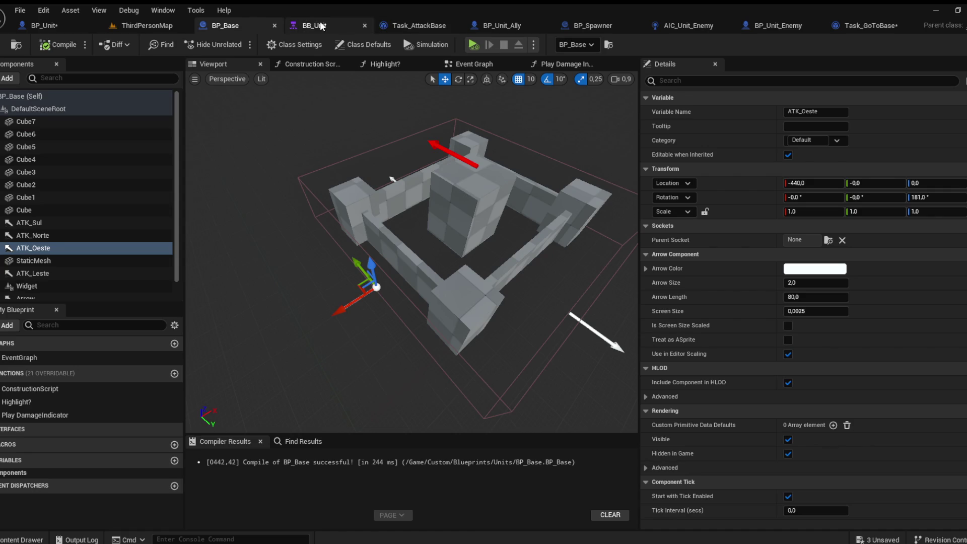
{"action": "left_click", "coordinate": [322, 26]}
{"action": "left_click", "coordinate": [66, 26]}
Change the literal name's value from Base to BaseLocation and compile BP_Unit
{"action": "left_click", "coordinate": [316, 301]}
{"action": "type", "text": "BaseLocation"}
{"action": "key", "text": "Return"}
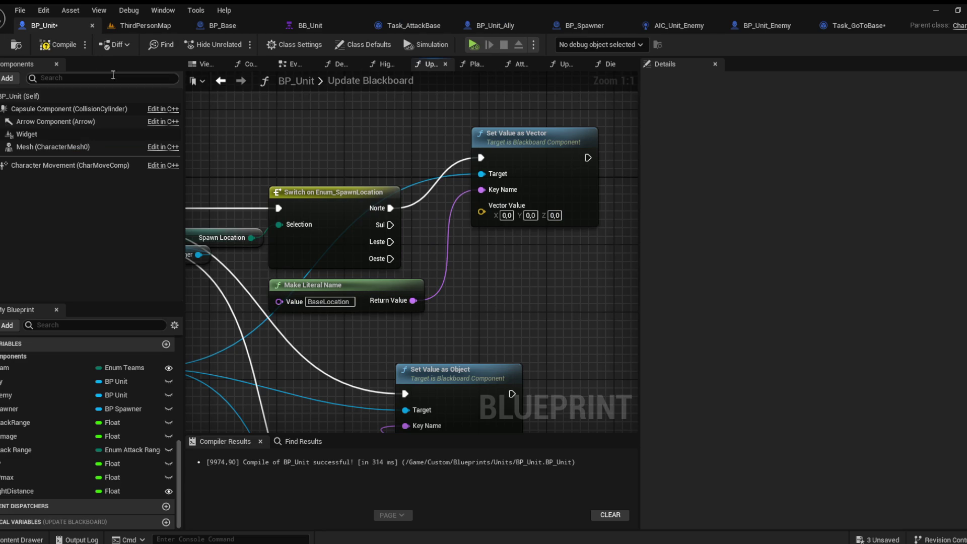
{"action": "left_click", "coordinate": [57, 44]}
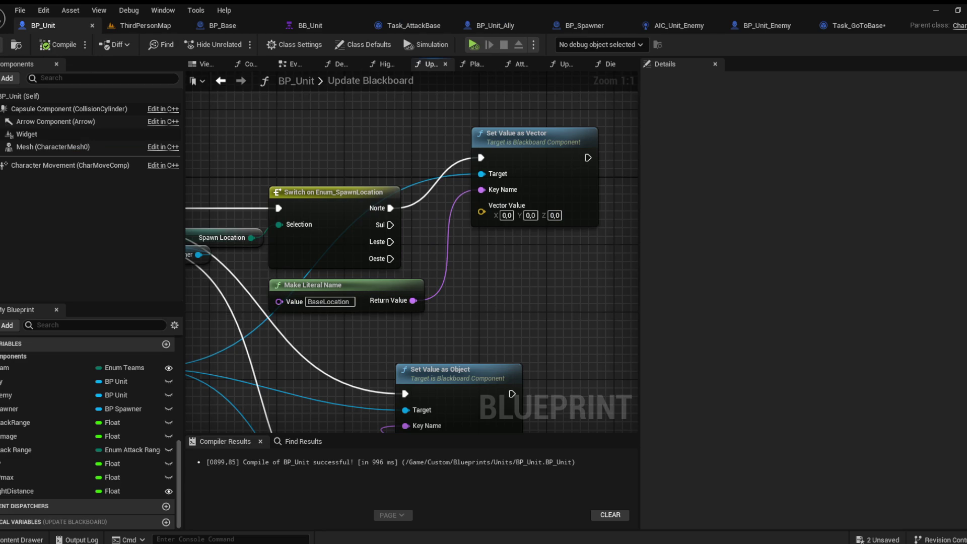
Pan and zoom around the Update Blackboard graph to review the Sequence and Get Blackboard nodes
{"action": "left_click_drag", "start_coordinate": [358, 168], "coordinate": [434, 110]}
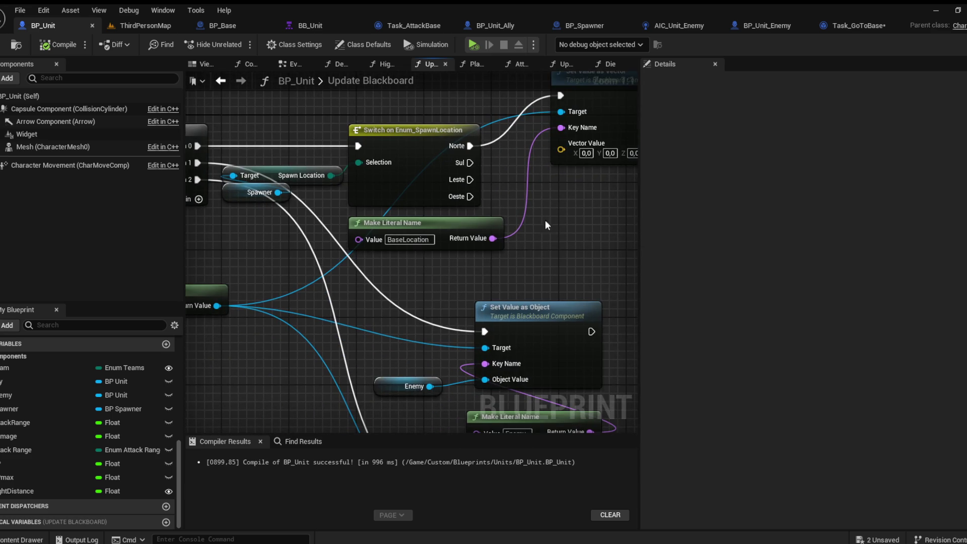
{"action": "scroll", "coordinate": [521, 180], "scroll_direction": "down", "scroll_amount": 5}
{"action": "scroll", "coordinate": [521, 180], "scroll_direction": "up", "scroll_amount": 4}
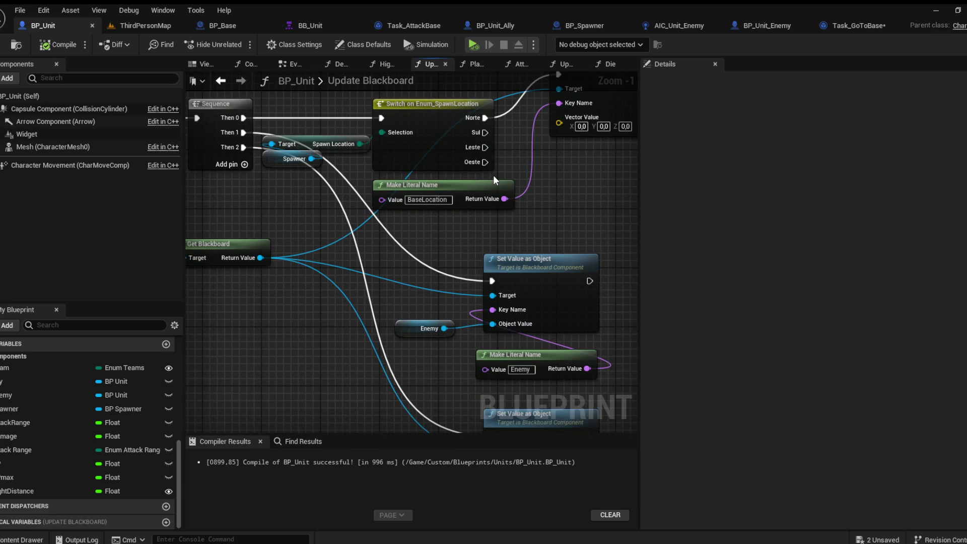
{"action": "scroll", "coordinate": [570, 216], "scroll_direction": "up", "scroll_amount": 1}
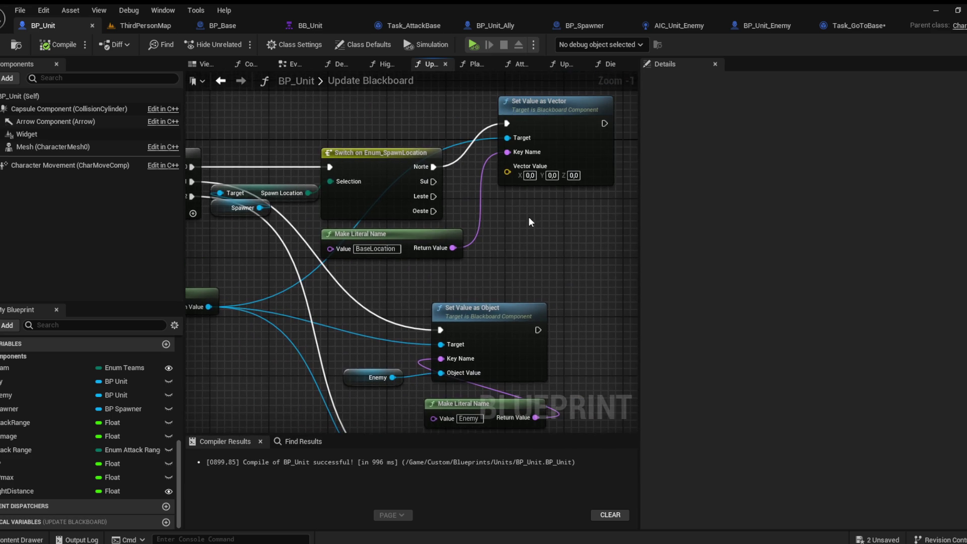
{"action": "scroll", "coordinate": [482, 215], "scroll_direction": "down", "scroll_amount": 1}
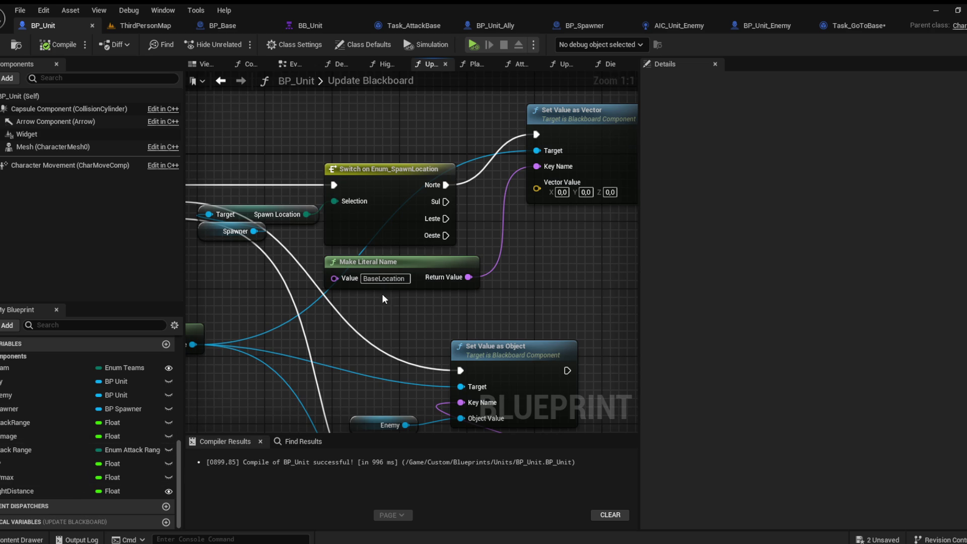
{"action": "scroll", "coordinate": [504, 245], "scroll_direction": "up", "scroll_amount": 1}
{"action": "left_click_drag", "start_coordinate": [274, 169], "coordinate": [476, 183]}
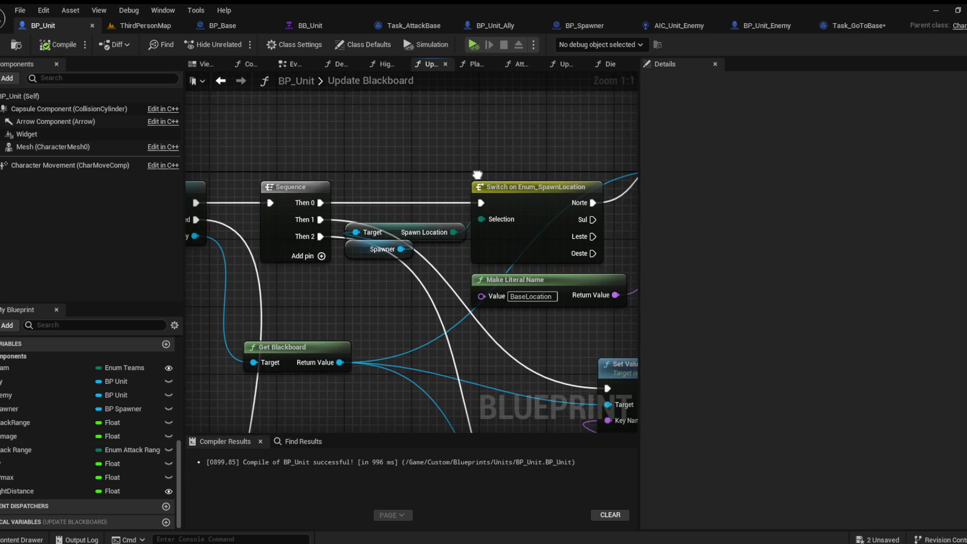
{"action": "scroll", "coordinate": [360, 224], "scroll_direction": "down", "scroll_amount": 2}
{"action": "mouse_move", "coordinate": [360, 225]}
{"action": "left_mouse_down"}
{"action": "mouse_move", "coordinate": [389, 231]}
{"action": "mouse_move", "coordinate": [317, 228]}
{"action": "left_mouse_up"}
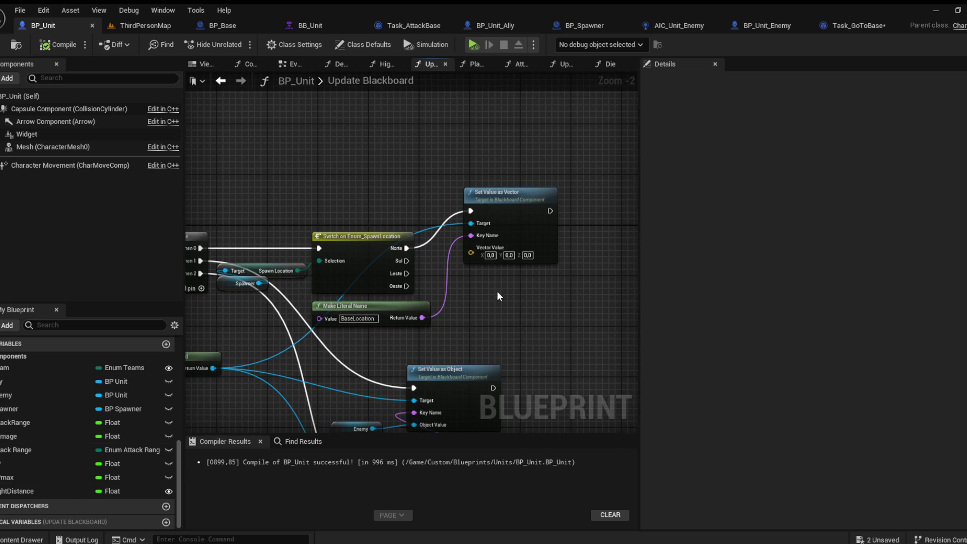
{"action": "mouse_move", "coordinate": [284, 169]}
{"action": "left_mouse_down"}
{"action": "mouse_move", "coordinate": [384, 168]}
{"action": "mouse_move", "coordinate": [400, 189]}
{"action": "left_mouse_up"}
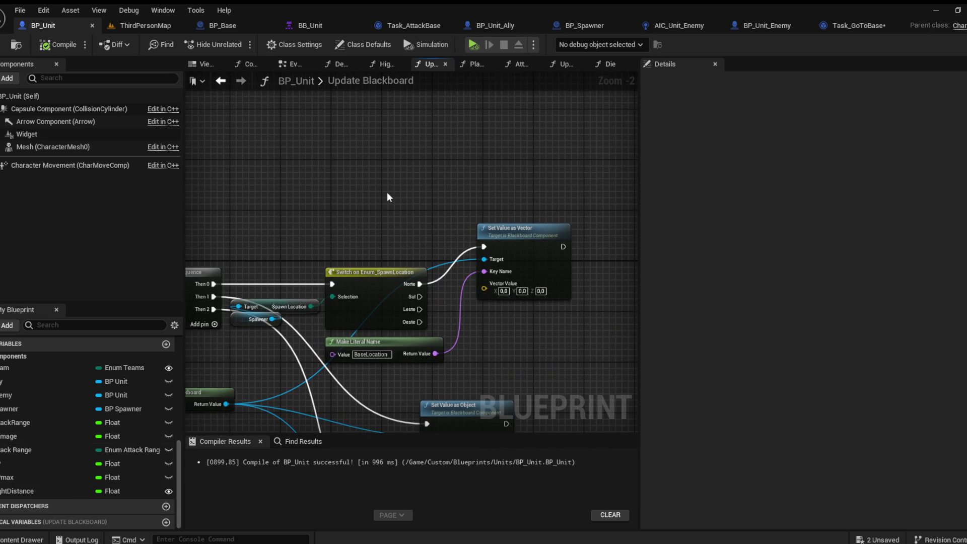
Switch to BP_Unit's Event Graph and pan to the Event Tick chain
{"action": "left_click", "coordinate": [288, 65]}
{"action": "mouse_move", "coordinate": [359, 139]}
{"action": "left_mouse_down"}
{"action": "mouse_move", "coordinate": [359, 295]}
{"action": "mouse_move", "coordinate": [390, 349]}
{"action": "mouse_move", "coordinate": [380, 321]}
{"action": "mouse_move", "coordinate": [477, 96]}
{"action": "mouse_move", "coordinate": [413, 220]}
{"action": "mouse_move", "coordinate": [427, 283]}
{"action": "left_mouse_up"}
{"action": "scroll", "coordinate": [390, 349], "scroll_direction": "down", "scroll_amount": 2}
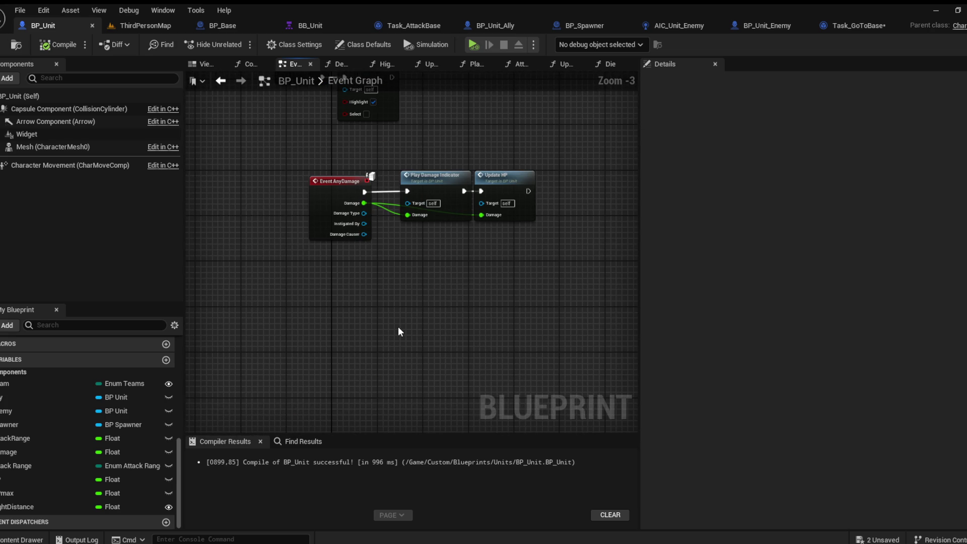
Add Event BeginPlay running Get Actor Of Class with class BP Base
{"action": "key", "text": "ctrl+v"}
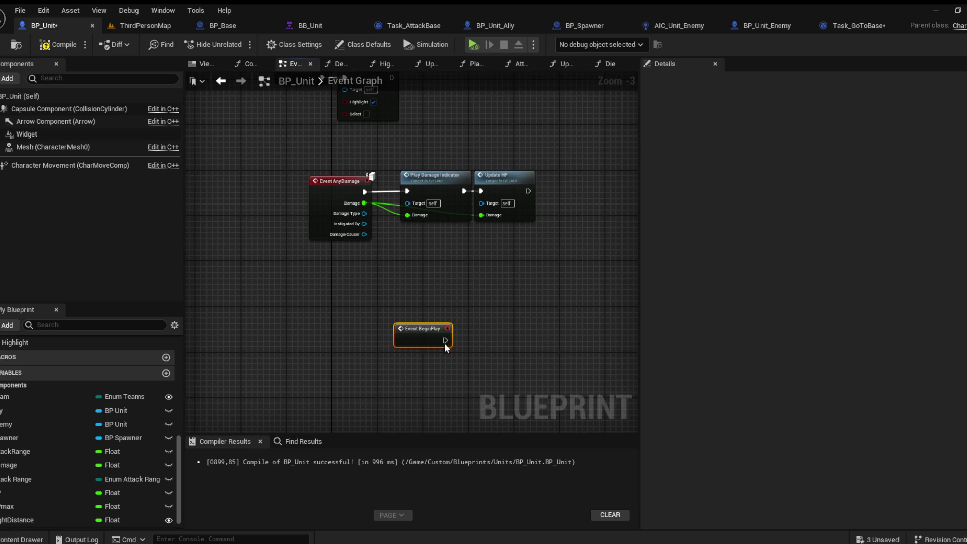
{"action": "scroll", "coordinate": [447, 349], "scroll_direction": "up", "scroll_amount": 3}
{"action": "left_click_drag", "start_coordinate": [431, 336], "coordinate": [475, 347]}
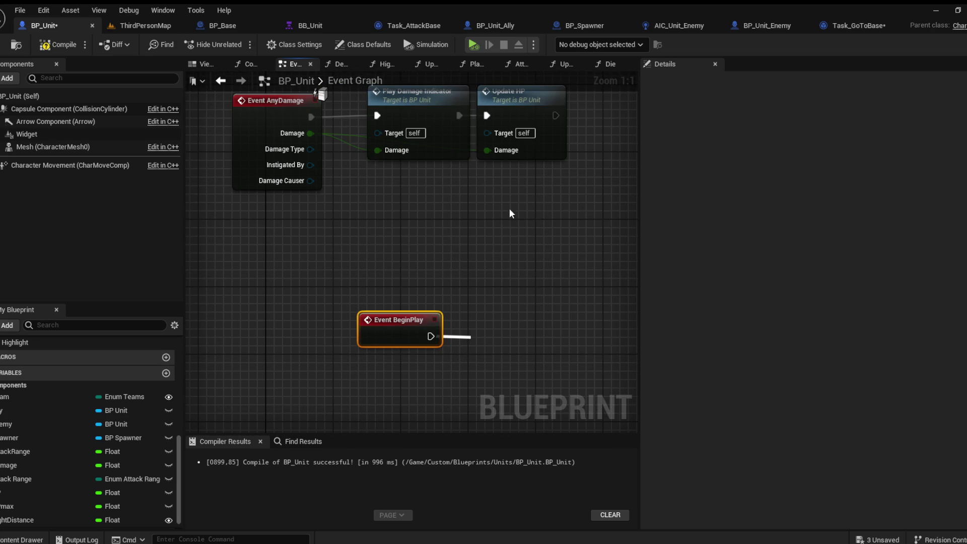
{"action": "left_click", "coordinate": [522, 204]}
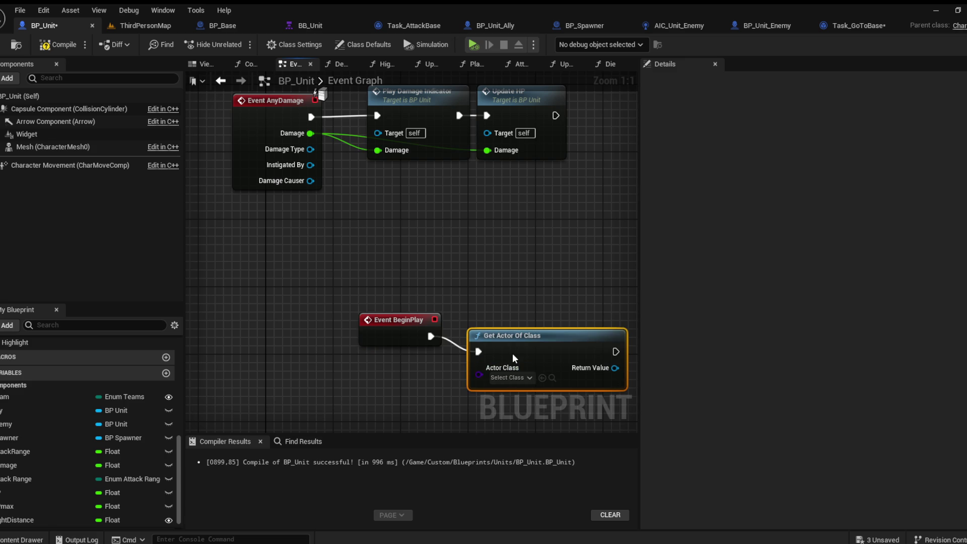
{"action": "left_click", "coordinate": [524, 180]}
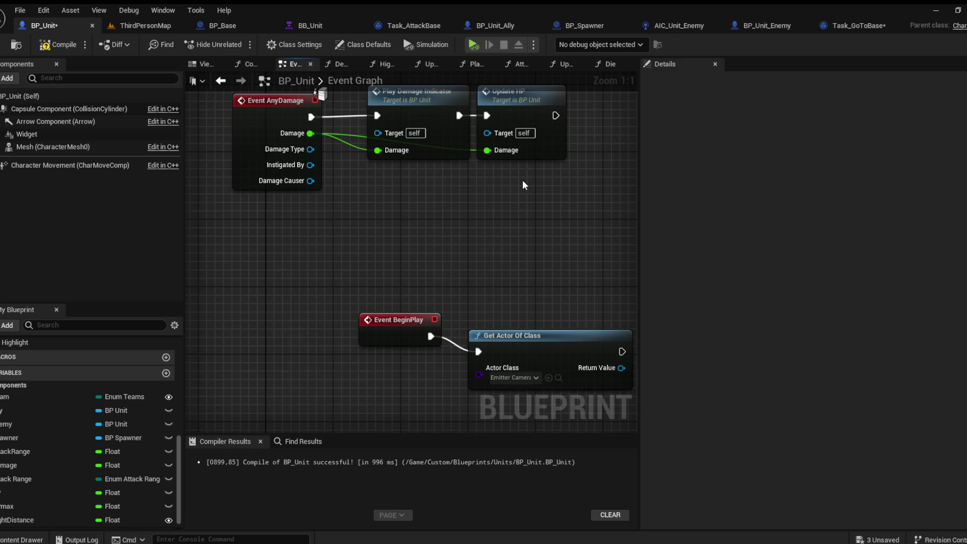
{"action": "left_click_drag", "start_coordinate": [497, 362], "coordinate": [479, 346]}
{"action": "left_click_drag", "start_coordinate": [544, 331], "coordinate": [388, 319]}
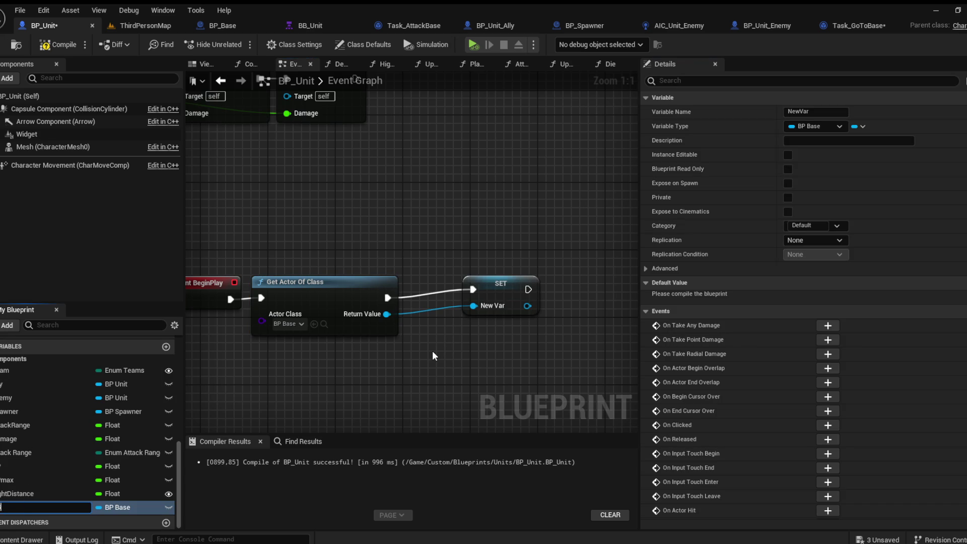
Promote the found actor to a new variable named Base and compile BP_Unit
{"action": "type", "text": "Base"}
{"action": "key", "text": "Return"}
{"action": "mouse_move", "coordinate": [488, 290]}
{"action": "left_mouse_down"}
{"action": "mouse_move", "coordinate": [433, 307]}
{"action": "mouse_move", "coordinate": [425, 298]}
{"action": "left_mouse_up"}
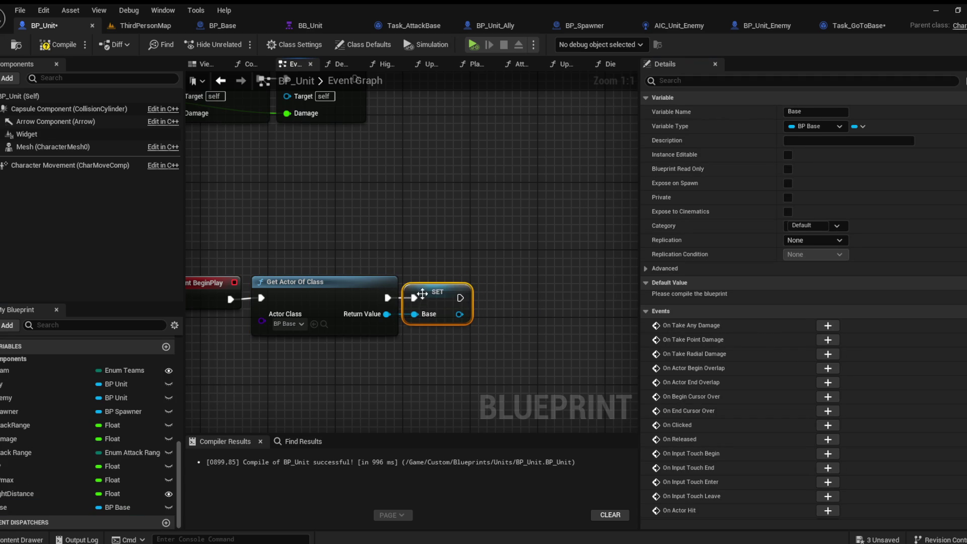
{"action": "left_click", "coordinate": [55, 44]}
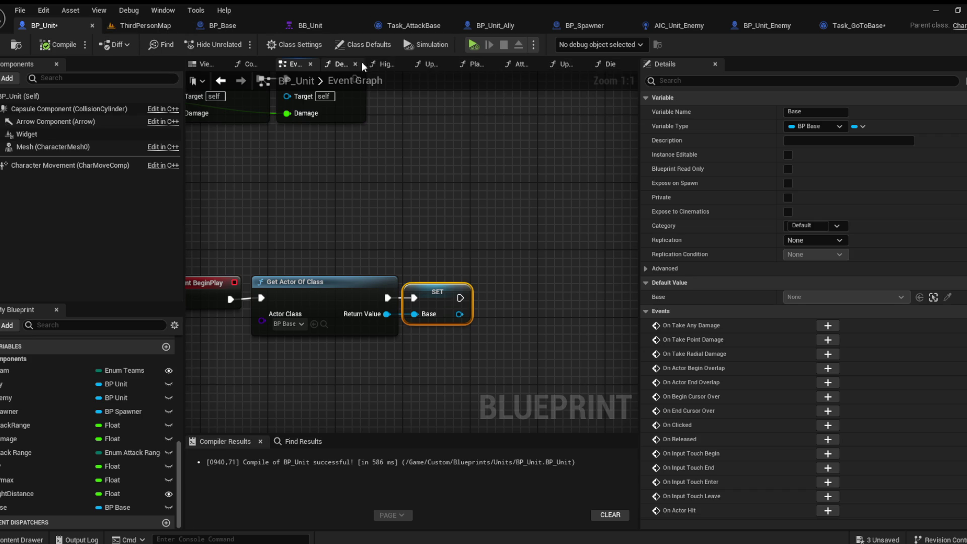
In Update Blackboard, feed a Base getter's ATK Norte world location into the setter's Vector Value
{"action": "left_click", "coordinate": [340, 65]}
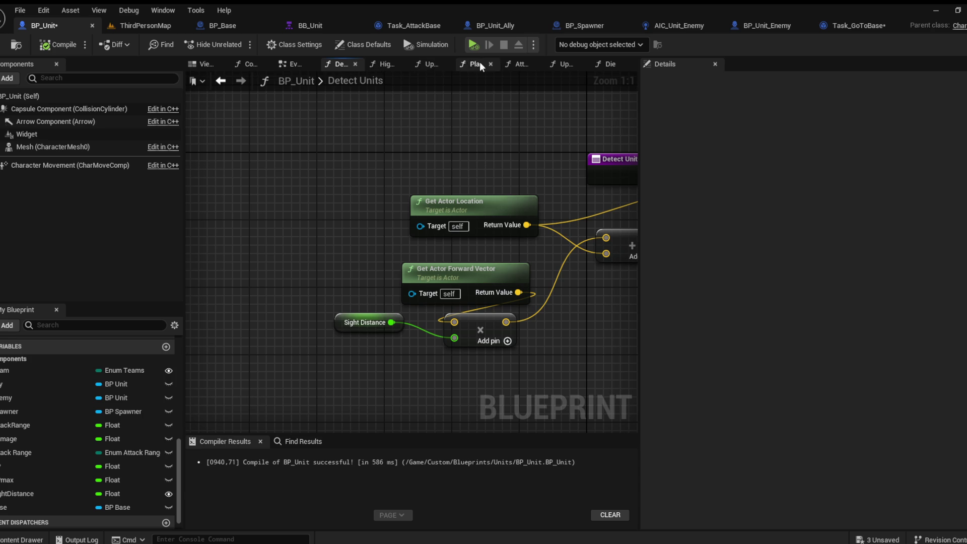
{"action": "left_click", "coordinate": [431, 65]}
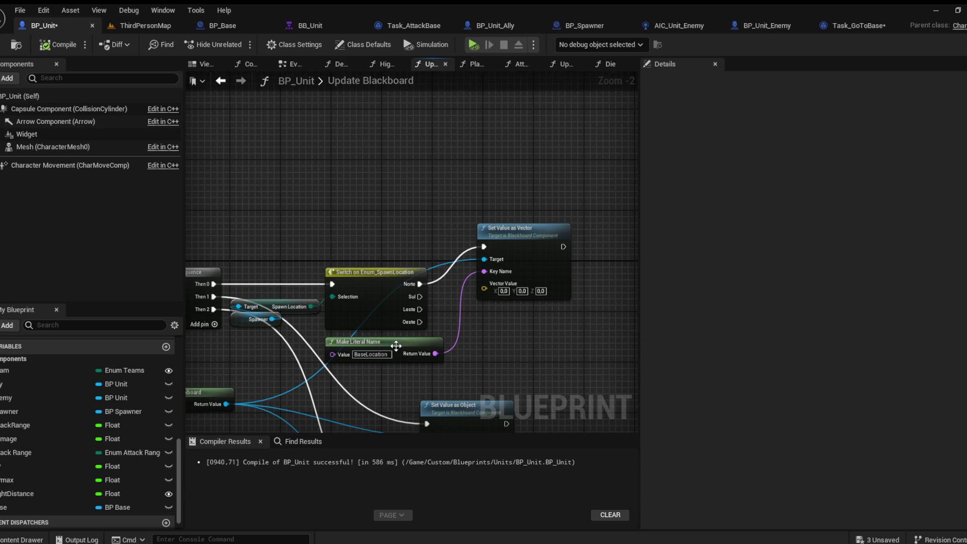
{"action": "left_click", "coordinate": [75, 507]}
{"action": "mouse_move", "coordinate": [272, 235]}
{"action": "left_mouse_down"}
{"action": "mouse_move", "coordinate": [244, 205]}
{"action": "mouse_move", "coordinate": [294, 238]}
{"action": "left_mouse_up"}
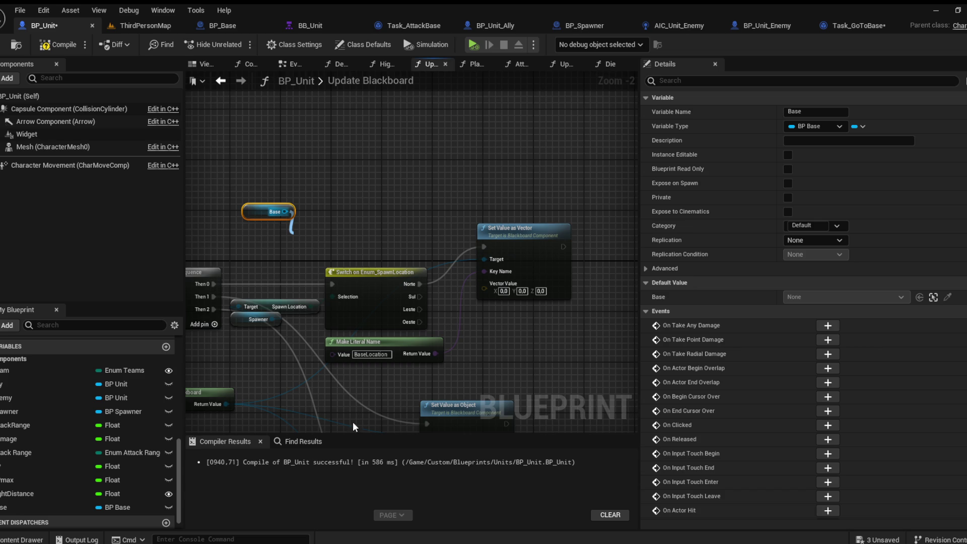
{"action": "mouse_move", "coordinate": [361, 237]}
{"action": "left_mouse_down"}
{"action": "mouse_move", "coordinate": [485, 285]}
{"action": "mouse_move", "coordinate": [382, 223]}
{"action": "left_mouse_up"}
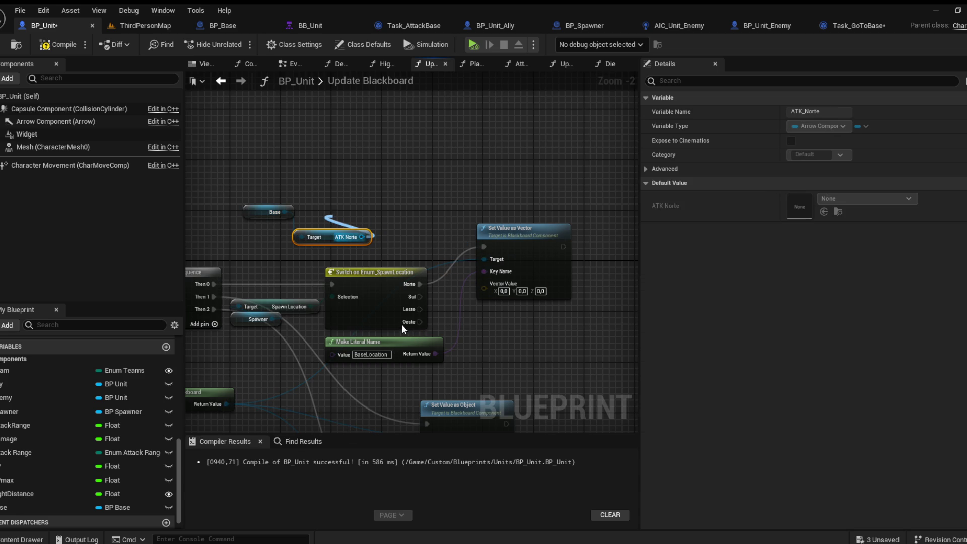
{"action": "left_click", "coordinate": [386, 306]}
{"action": "mouse_move", "coordinate": [377, 203]}
{"action": "left_mouse_down"}
{"action": "mouse_move", "coordinate": [346, 201]}
{"action": "mouse_move", "coordinate": [485, 289]}
{"action": "left_mouse_up"}
{"action": "mouse_move", "coordinate": [526, 259]}
{"action": "left_mouse_down"}
{"action": "mouse_move", "coordinate": [620, 265]}
{"action": "mouse_move", "coordinate": [606, 172]}
{"action": "left_mouse_up"}
Tidy the base location nodes and duplicate the Set Value as Vector node
{"action": "left_click_drag", "start_coordinate": [352, 261], "coordinate": [237, 194]}
{"action": "mouse_move", "coordinate": [343, 212]}
{"action": "left_mouse_down"}
{"action": "mouse_move", "coordinate": [456, 174]}
{"action": "mouse_move", "coordinate": [451, 239]}
{"action": "left_mouse_up"}
{"action": "left_click", "coordinate": [538, 160]}
{"action": "key", "text": "ctrl+c"}
{"action": "key", "text": "ctrl+v"}
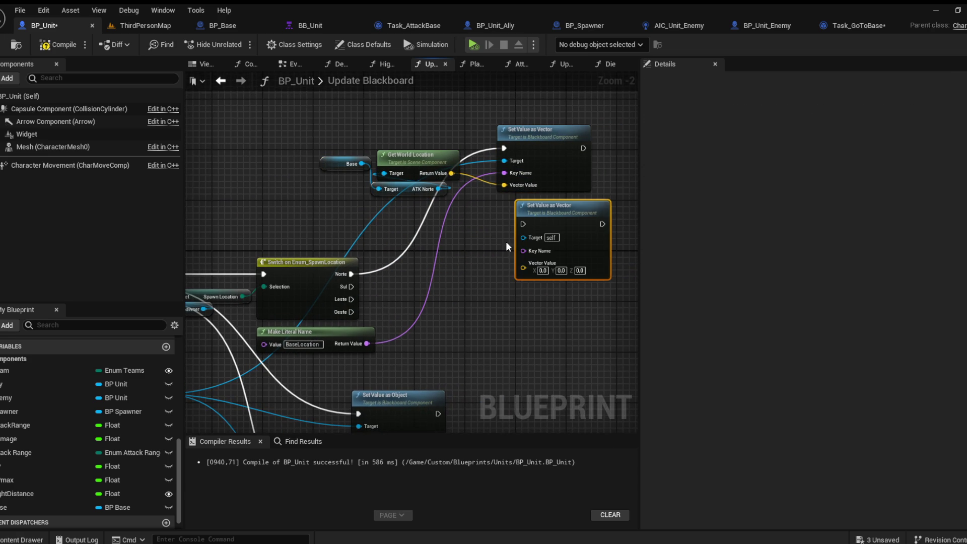
Paste two more setter copies and run the Sul and Leste cases into them
{"action": "key", "text": "ctrl+v"}
{"action": "left_click_drag", "start_coordinate": [554, 217], "coordinate": [537, 211]}
{"action": "left_click_drag", "start_coordinate": [546, 328], "coordinate": [533, 294]}
{"action": "mouse_move", "coordinate": [351, 287]}
{"action": "left_mouse_down"}
{"action": "mouse_move", "coordinate": [515, 216]}
{"action": "mouse_move", "coordinate": [504, 218]}
{"action": "left_mouse_up"}
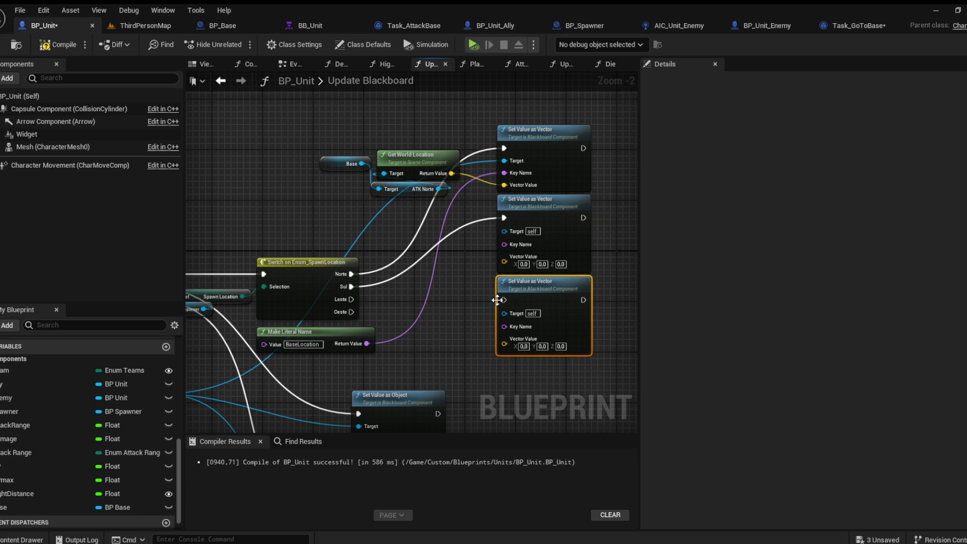
{"action": "left_click_drag", "start_coordinate": [351, 299], "coordinate": [503, 301]}
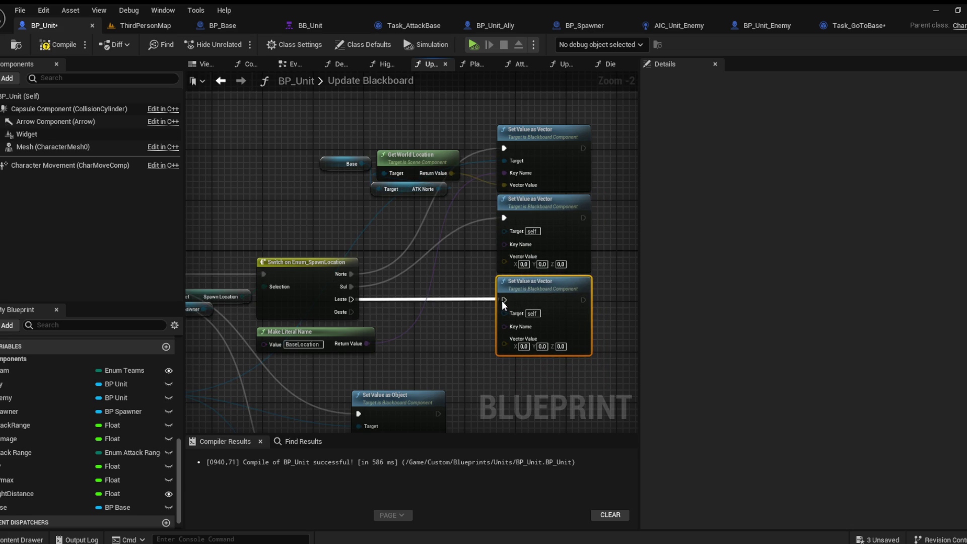
Move the Set Value as Object nodes aside and add a fourth setter run by the Oeste case
{"action": "scroll", "coordinate": [503, 300], "scroll_direction": "down", "scroll_amount": 3}
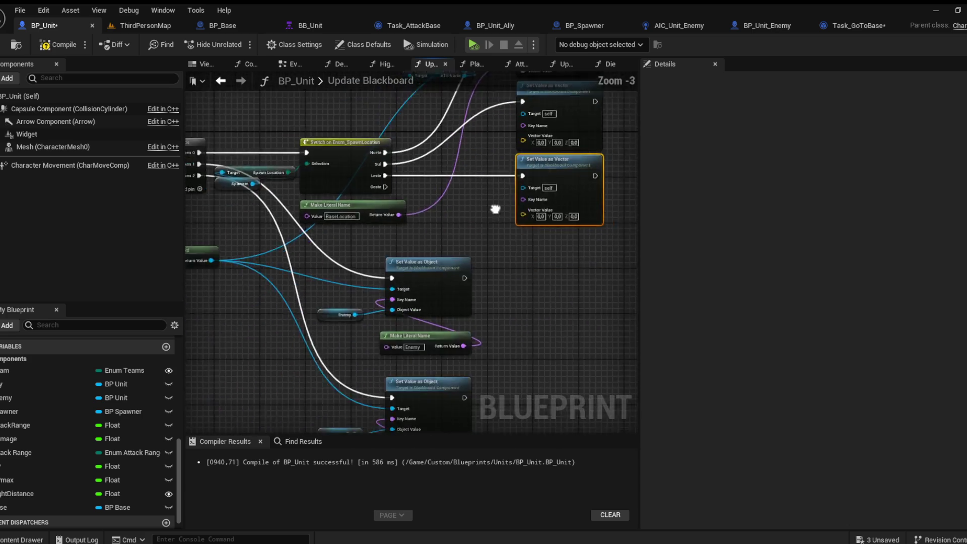
{"action": "left_click_drag", "start_coordinate": [500, 234], "coordinate": [367, 352]}
{"action": "left_click_drag", "start_coordinate": [455, 234], "coordinate": [387, 241]}
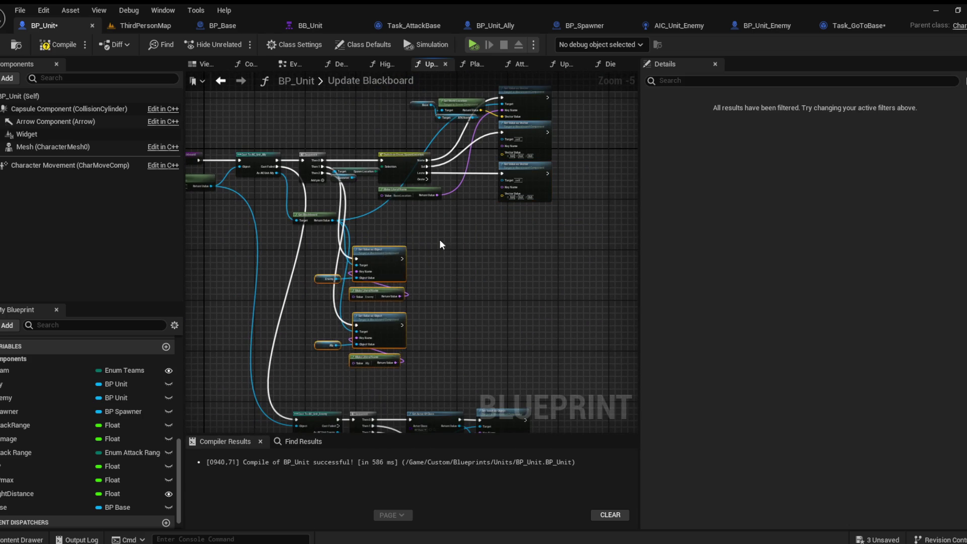
{"action": "scroll", "coordinate": [433, 258], "scroll_direction": "up", "scroll_amount": 4}
{"action": "left_click", "coordinate": [494, 173]}
{"action": "key", "text": "ctrl+c"}
{"action": "key", "text": "ctrl+v"}
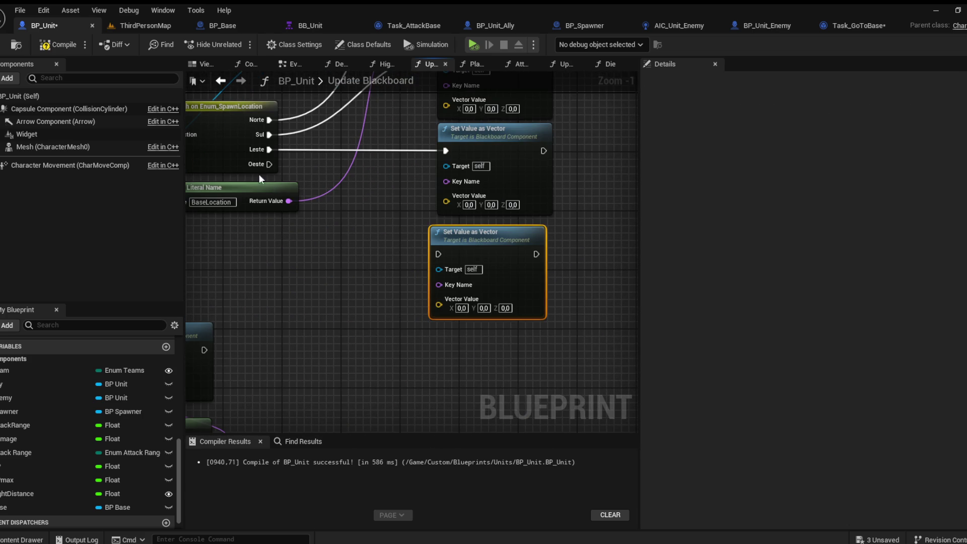
{"action": "left_click_drag", "start_coordinate": [269, 164], "coordinate": [439, 254]}
Feed BaseLocation into the new setters' Key Name and get ATK Sul, Leste and Oeste from another Base node
{"action": "mouse_move", "coordinate": [449, 286]}
{"action": "left_mouse_down"}
{"action": "mouse_move", "coordinate": [288, 215]}
{"action": "mouse_move", "coordinate": [289, 201]}
{"action": "mouse_move", "coordinate": [455, 181]}
{"action": "mouse_move", "coordinate": [302, 280]}
{"action": "left_mouse_up"}
{"action": "mouse_move", "coordinate": [400, 288]}
{"action": "left_mouse_down"}
{"action": "mouse_move", "coordinate": [400, 262]}
{"action": "mouse_move", "coordinate": [413, 276]}
{"action": "left_mouse_up"}
{"action": "left_click", "coordinate": [302, 123]}
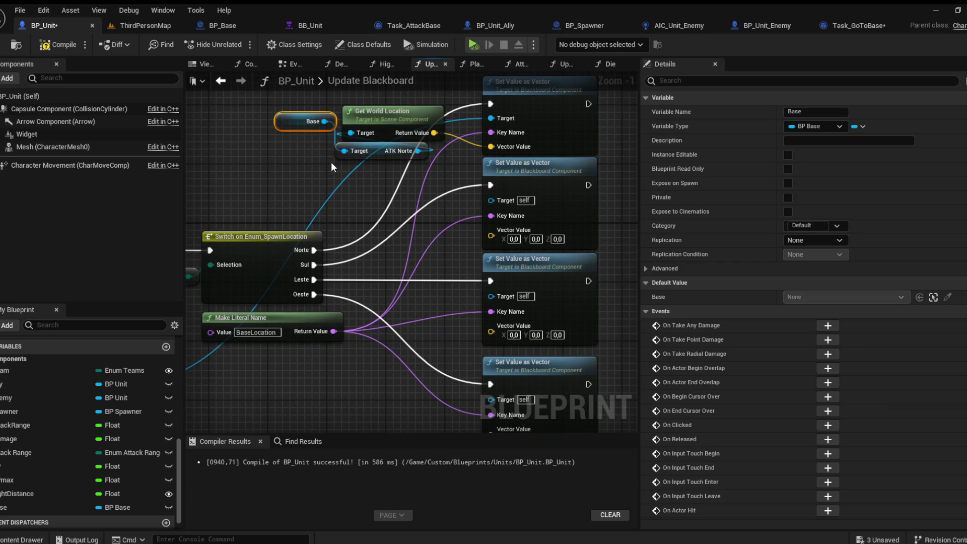
{"action": "key", "text": "ctrl+c"}
{"action": "key", "text": "ctrl+v"}
{"action": "left_click_drag", "start_coordinate": [303, 180], "coordinate": [349, 264]}
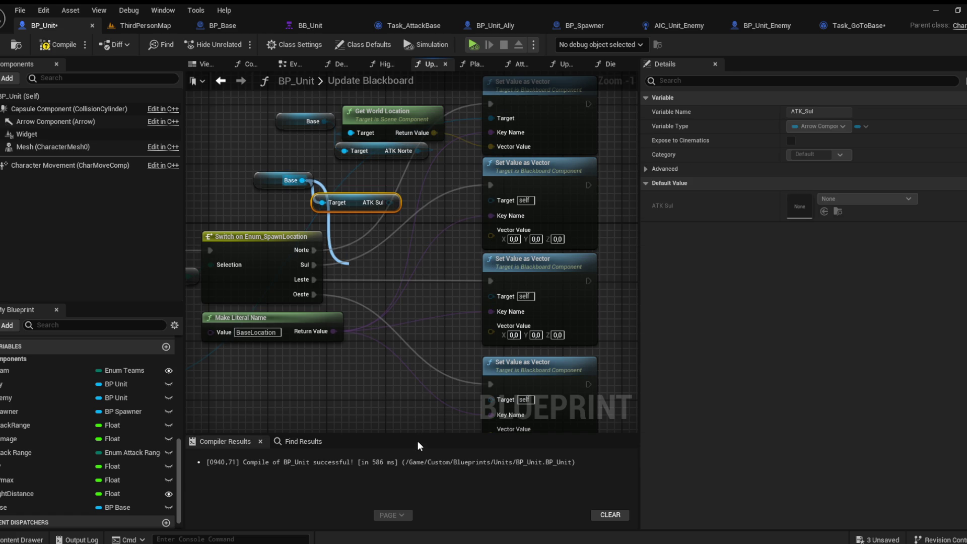
{"action": "mouse_move", "coordinate": [362, 292]}
{"action": "left_mouse_down"}
{"action": "mouse_move", "coordinate": [389, 377]}
{"action": "mouse_move", "coordinate": [418, 340]}
{"action": "mouse_move", "coordinate": [424, 346]}
{"action": "left_mouse_up"}
{"action": "left_click", "coordinate": [424, 345]}
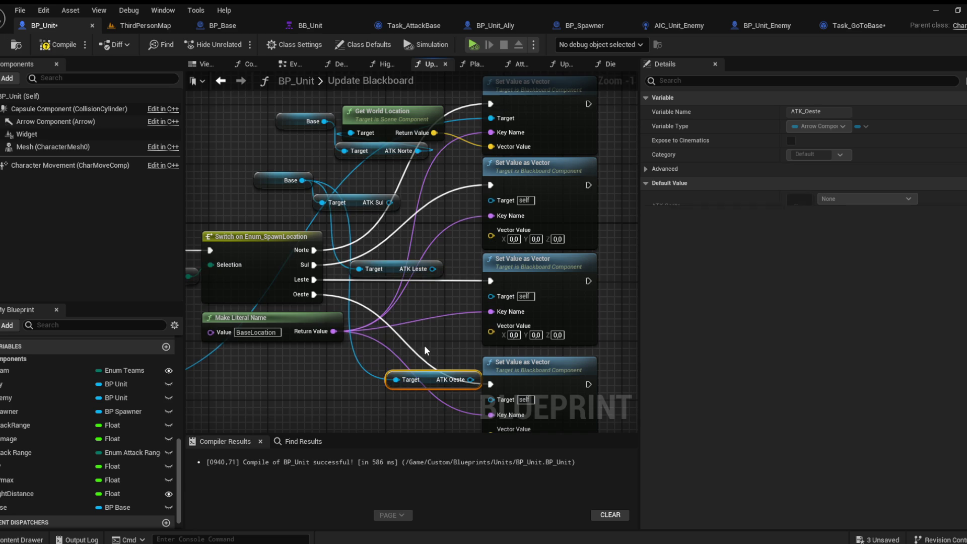
{"action": "left_click_drag", "start_coordinate": [428, 381], "coordinate": [367, 411]}
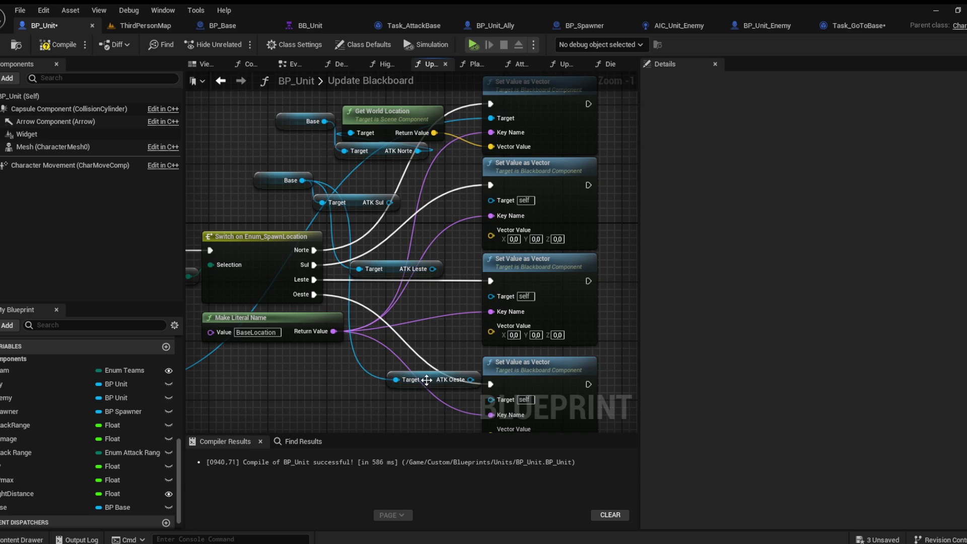
{"action": "left_click_drag", "start_coordinate": [391, 273], "coordinate": [391, 303]}
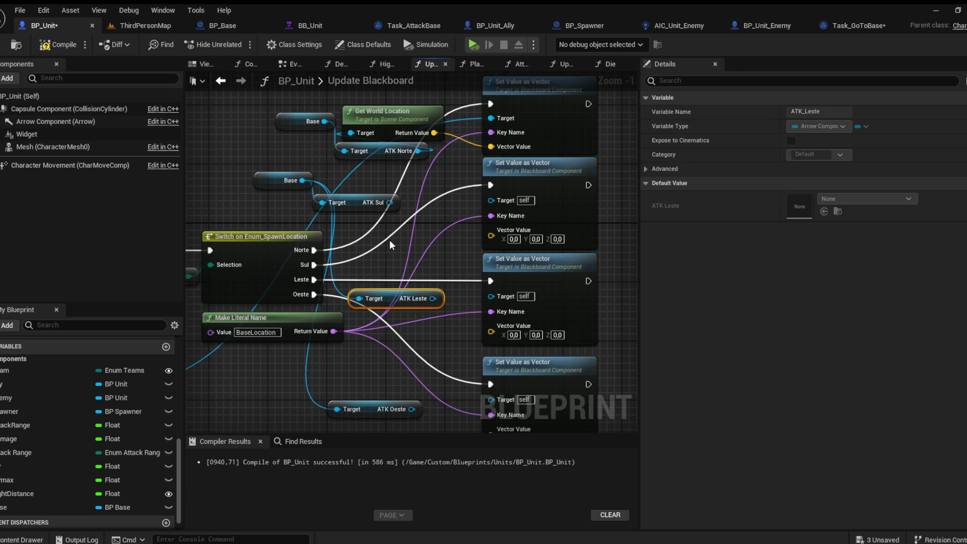
Add Get World Location copies for the ATK points and wire them into the setters' Vector Value
{"action": "left_click", "coordinate": [405, 111]}
{"action": "key", "text": "ctrl+c"}
{"action": "key", "text": "ctrl+v"}
{"action": "mouse_move", "coordinate": [434, 176]}
{"action": "left_mouse_down"}
{"action": "mouse_move", "coordinate": [385, 173]}
{"action": "mouse_move", "coordinate": [376, 220]}
{"action": "left_mouse_up"}
{"action": "mouse_move", "coordinate": [426, 237]}
{"action": "left_mouse_down"}
{"action": "mouse_move", "coordinate": [492, 241]}
{"action": "mouse_move", "coordinate": [491, 233]}
{"action": "left_mouse_up"}
{"action": "key", "text": "ctrl+v"}
{"action": "mouse_move", "coordinate": [415, 327]}
{"action": "left_mouse_down"}
{"action": "mouse_move", "coordinate": [368, 333]}
{"action": "mouse_move", "coordinate": [491, 331]}
{"action": "mouse_move", "coordinate": [445, 314]}
{"action": "mouse_move", "coordinate": [368, 368]}
{"action": "mouse_move", "coordinate": [380, 340]}
{"action": "mouse_move", "coordinate": [503, 339]}
{"action": "mouse_move", "coordinate": [402, 336]}
{"action": "mouse_move", "coordinate": [479, 289]}
{"action": "mouse_move", "coordinate": [461, 310]}
{"action": "left_mouse_up"}
{"action": "scroll", "coordinate": [428, 320], "scroll_direction": "down", "scroll_amount": 5}
{"action": "key", "text": "ctrl+v"}
{"action": "scroll", "coordinate": [434, 317], "scroll_direction": "down", "scroll_amount": 2}
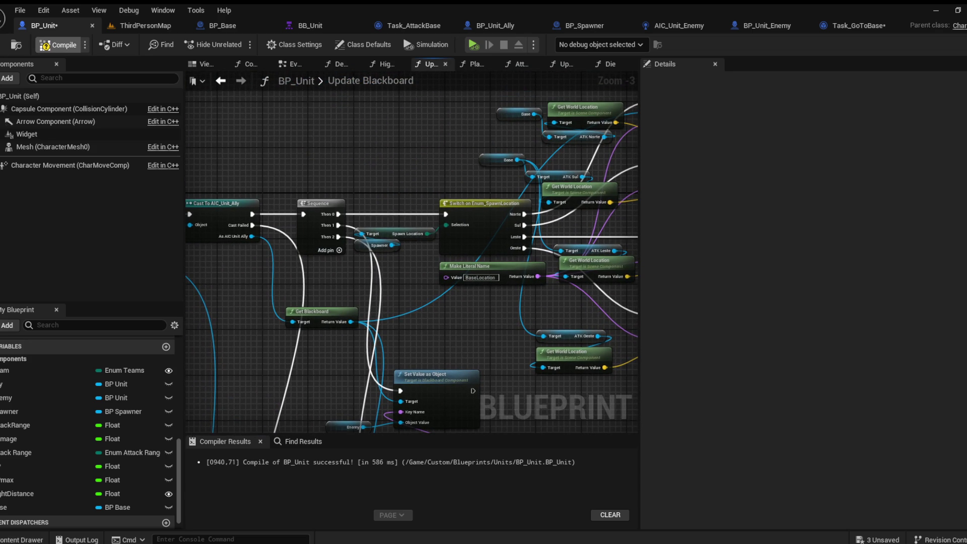
Compile BP_Unit and locate the setters with missing Target errors near Get Blackboard
{"action": "left_click", "coordinate": [56, 45]}
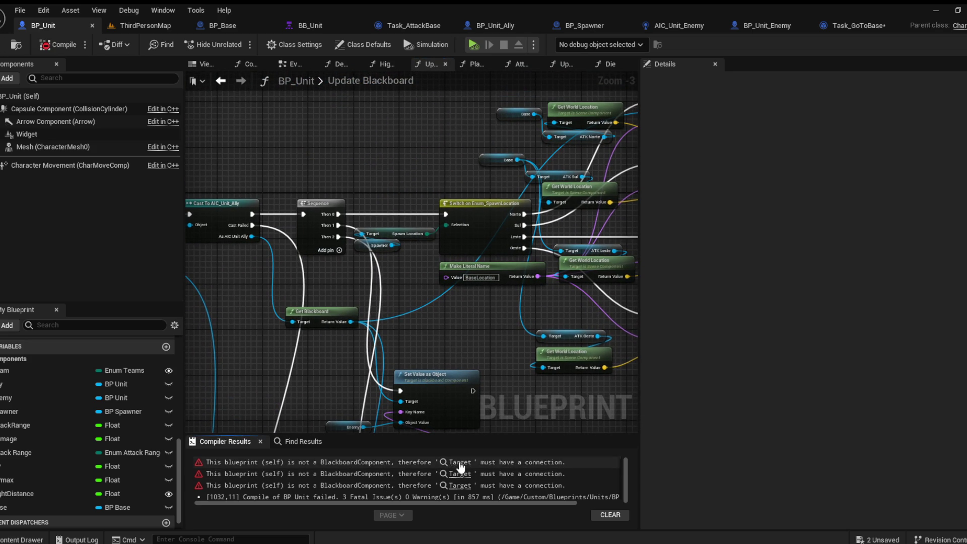
{"action": "left_click", "coordinate": [457, 462]}
{"action": "scroll", "coordinate": [358, 265], "scroll_direction": "down", "scroll_amount": 1}
{"action": "left_click_drag", "start_coordinate": [358, 265], "coordinate": [501, 265]}
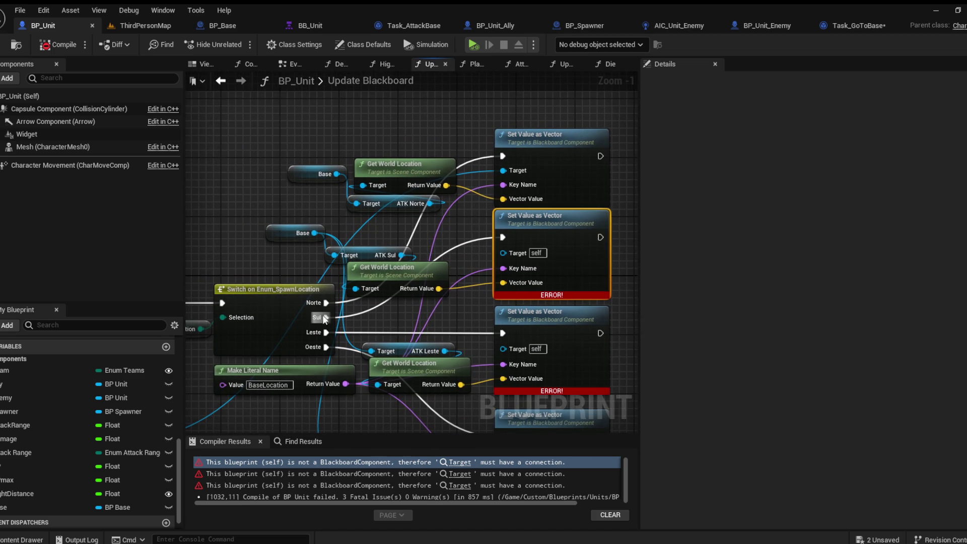
{"action": "scroll", "coordinate": [319, 316], "scroll_direction": "down", "scroll_amount": 2}
{"action": "left_click_drag", "start_coordinate": [319, 315], "coordinate": [430, 224]}
Wire Get Blackboard into every setter's Target, recompile cleanly, and return to ThirdPersonMap
{"action": "left_click_drag", "start_coordinate": [258, 323], "coordinate": [583, 335]}
{"action": "mouse_move", "coordinate": [571, 249]}
{"action": "left_mouse_down"}
{"action": "mouse_move", "coordinate": [258, 323]}
{"action": "mouse_move", "coordinate": [607, 207]}
{"action": "mouse_move", "coordinate": [585, 177]}
{"action": "left_mouse_up"}
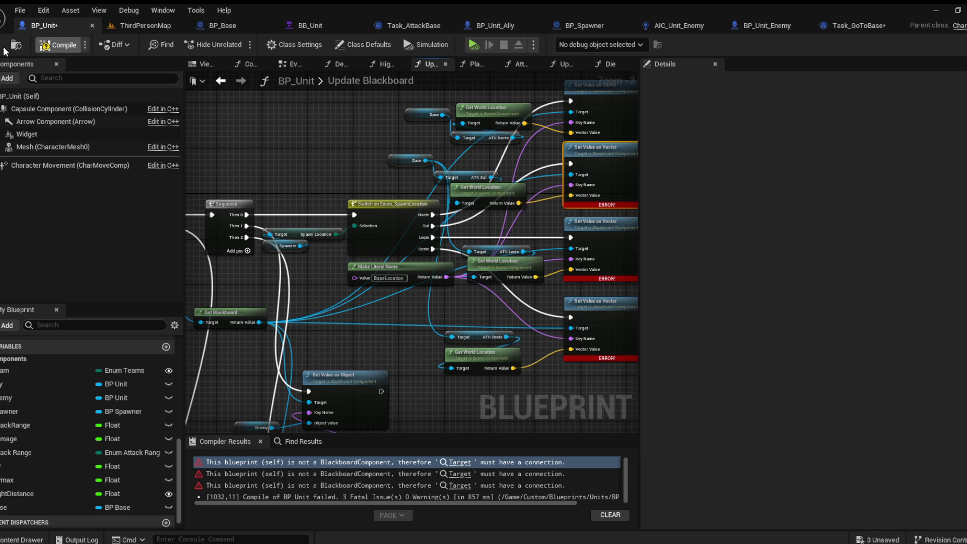
{"action": "left_click", "coordinate": [58, 45]}
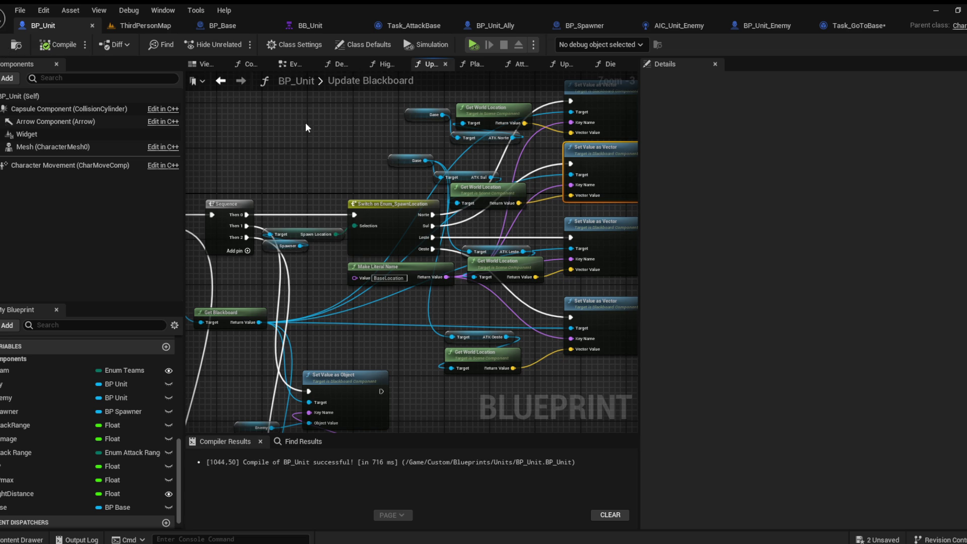
{"action": "left_click", "coordinate": [124, 28]}
{"action": "left_click_drag", "start_coordinate": [160, 77], "coordinate": [160, 77]}
Select BP_Spawner in ThirdPersonMap and change its Spawn Location from Norte to Sul
{"action": "left_click_drag", "start_coordinate": [94, 305], "coordinate": [94, 305]}
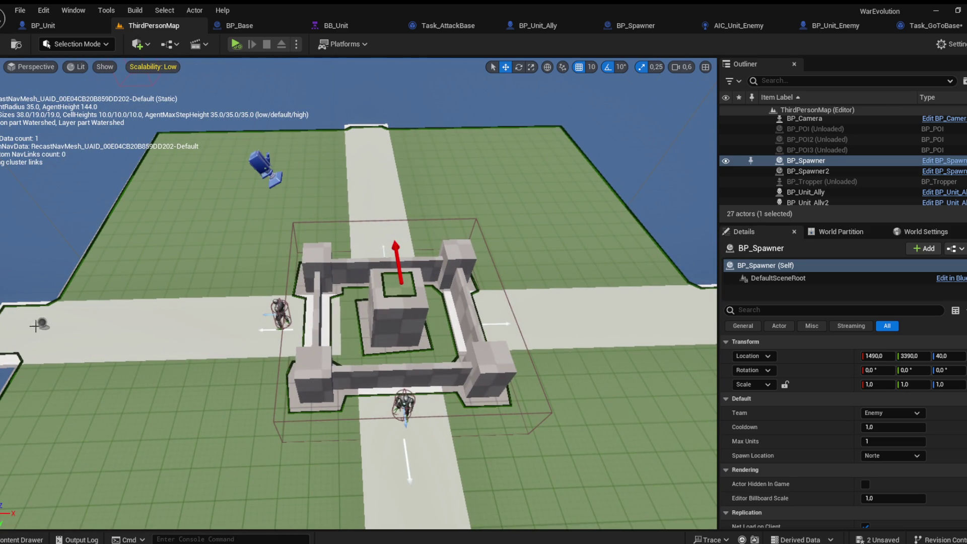
{"action": "left_click", "coordinate": [43, 324]}
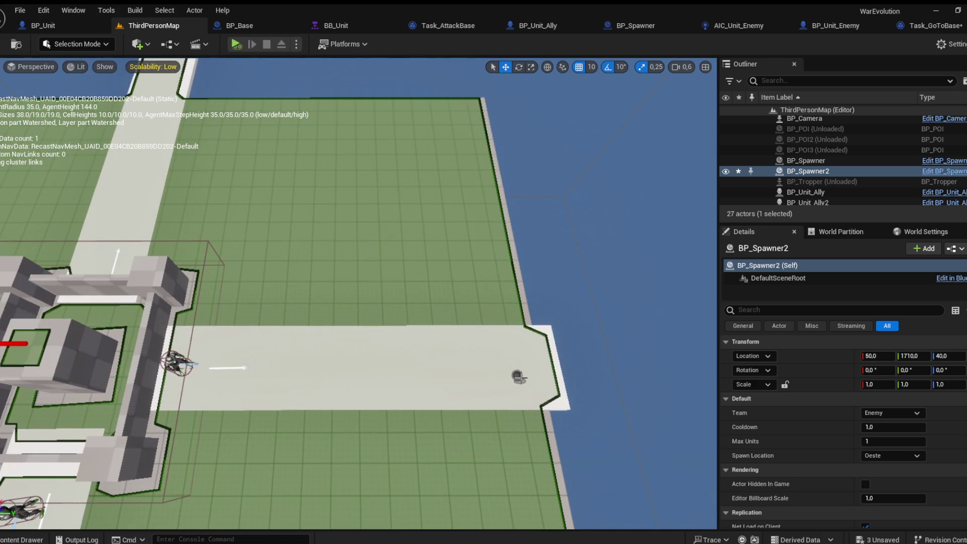
{"action": "left_click", "coordinate": [519, 375]}
{"action": "left_click", "coordinate": [868, 454]}
{"action": "left_click", "coordinate": [873, 477]}
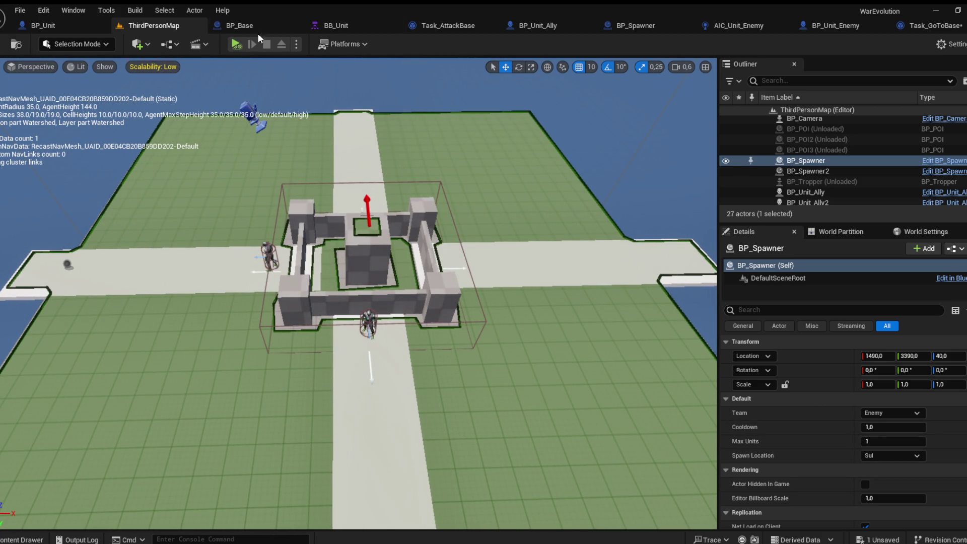
{"action": "left_click", "coordinate": [336, 25]}
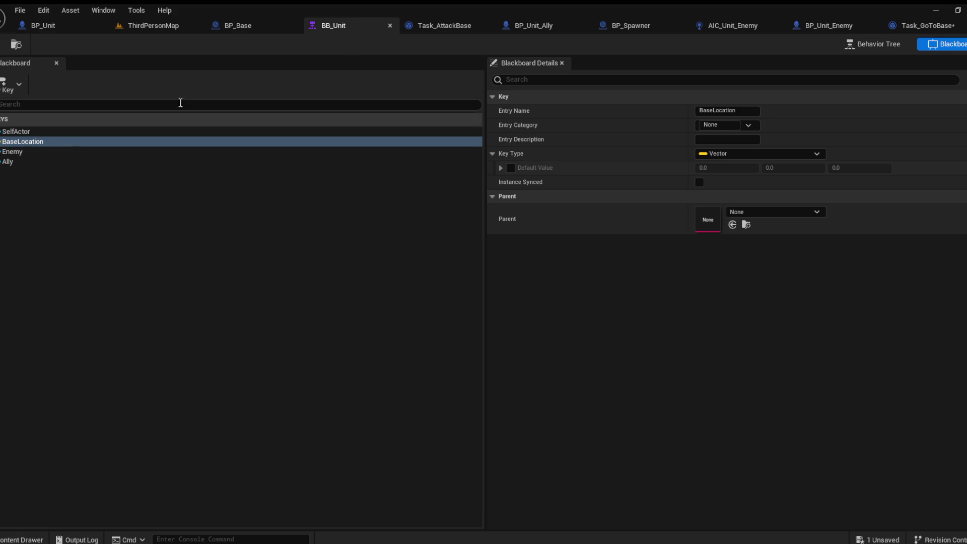
In Task_GoToBase, add Get Blackboard, Get Value as Vector and a Make Literal Name key
{"action": "left_click", "coordinate": [915, 26]}
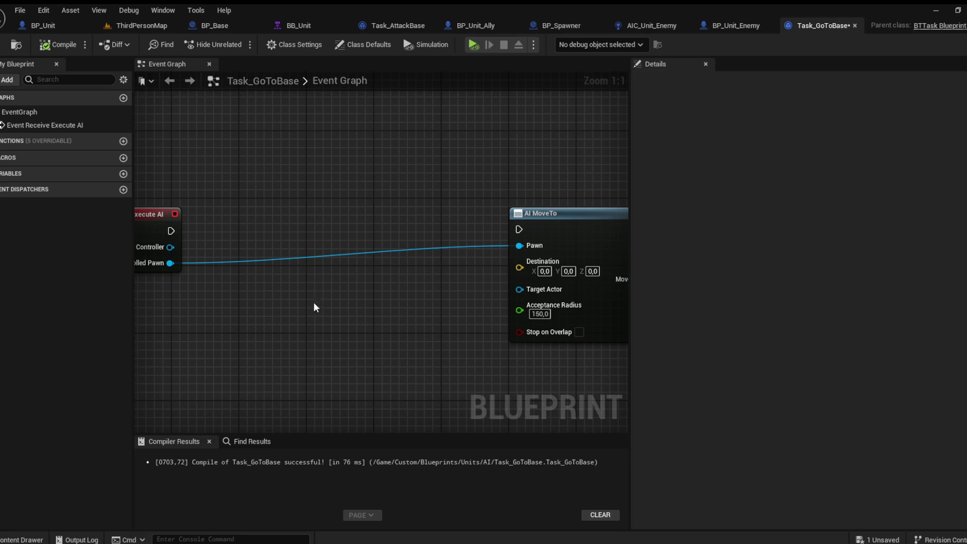
{"action": "left_click_drag", "start_coordinate": [223, 240], "coordinate": [236, 256]}
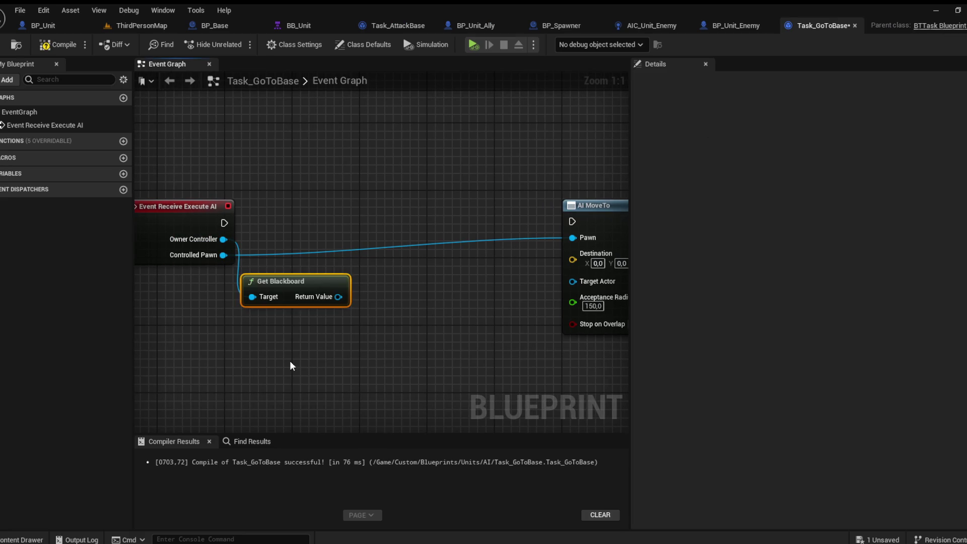
{"action": "mouse_move", "coordinate": [285, 283]}
{"action": "left_mouse_down"}
{"action": "mouse_move", "coordinate": [225, 312]}
{"action": "mouse_move", "coordinate": [271, 310]}
{"action": "left_mouse_up"}
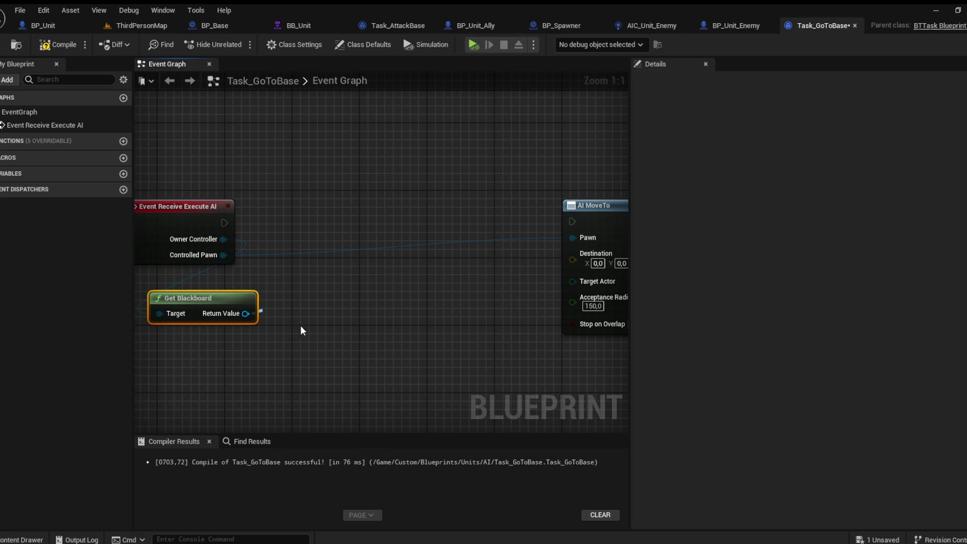
{"action": "mouse_move", "coordinate": [270, 355]}
{"action": "left_mouse_down"}
{"action": "mouse_move", "coordinate": [253, 367]}
{"action": "mouse_move", "coordinate": [286, 355]}
{"action": "left_mouse_up"}
{"action": "mouse_move", "coordinate": [299, 317]}
{"action": "left_mouse_down"}
{"action": "mouse_move", "coordinate": [302, 340]}
{"action": "mouse_move", "coordinate": [296, 288]}
{"action": "mouse_move", "coordinate": [276, 388]}
{"action": "left_mouse_up"}
{"action": "left_click", "coordinate": [274, 390]}
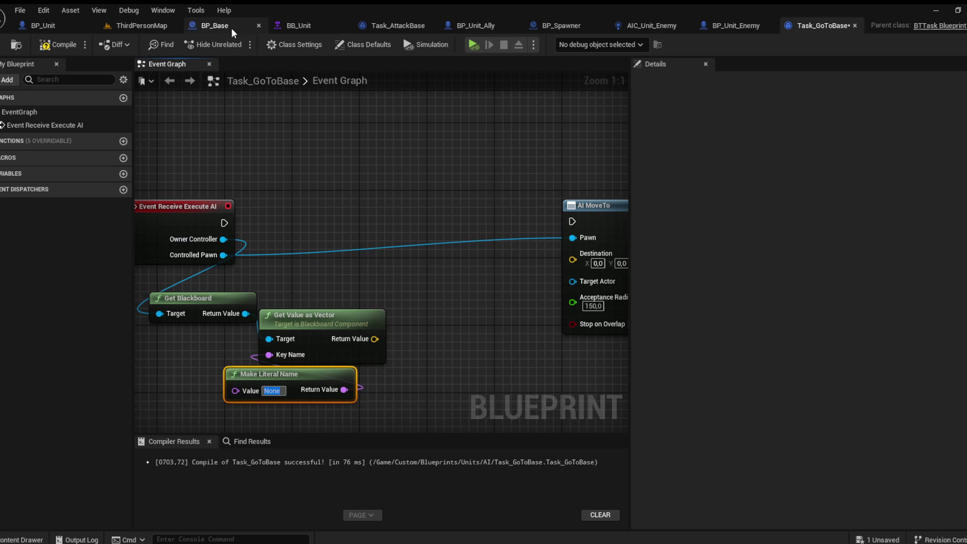
Set the literal key name to BaseLocation, copied from the BB_Unit blackboard
{"action": "left_click", "coordinate": [295, 28]}
{"action": "left_click", "coordinate": [741, 110]}
{"action": "key", "text": "ctrl+c"}
{"action": "left_click", "coordinate": [927, 25]}
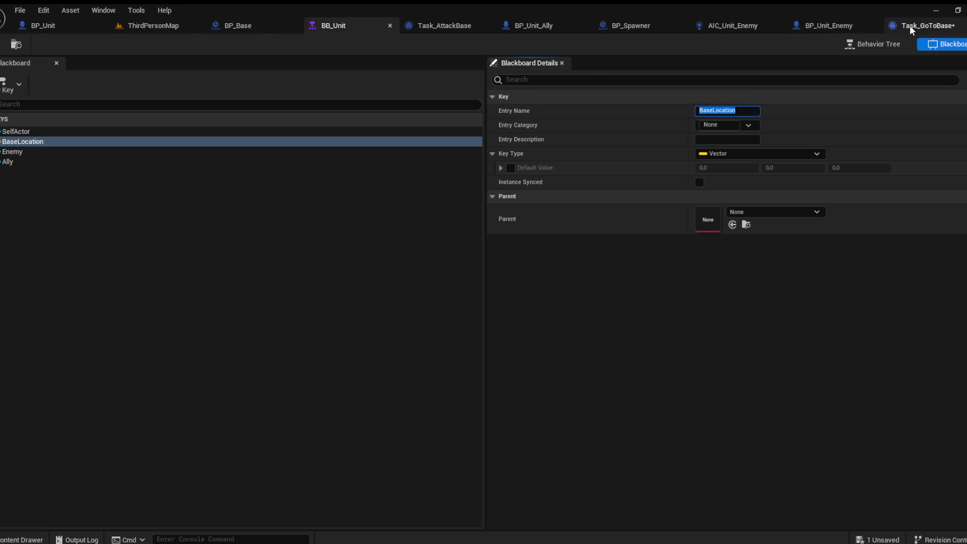
{"action": "key", "text": "ctrl+v"}
{"action": "left_click", "coordinate": [441, 342]}
Feed the vector into AI MoveTo's Destination, run it from Receive Execute AI, and compile
{"action": "left_click_drag", "start_coordinate": [375, 339], "coordinate": [573, 260]}
{"action": "mouse_move", "coordinate": [572, 221]}
{"action": "left_mouse_down"}
{"action": "mouse_move", "coordinate": [211, 224]}
{"action": "mouse_move", "coordinate": [224, 223]}
{"action": "left_mouse_up"}
{"action": "mouse_move", "coordinate": [607, 223]}
{"action": "left_mouse_down"}
{"action": "mouse_move", "coordinate": [564, 227]}
{"action": "mouse_move", "coordinate": [283, 187]}
{"action": "left_mouse_up"}
{"action": "left_click", "coordinate": [47, 44]}
{"action": "left_click", "coordinate": [120, 25]}
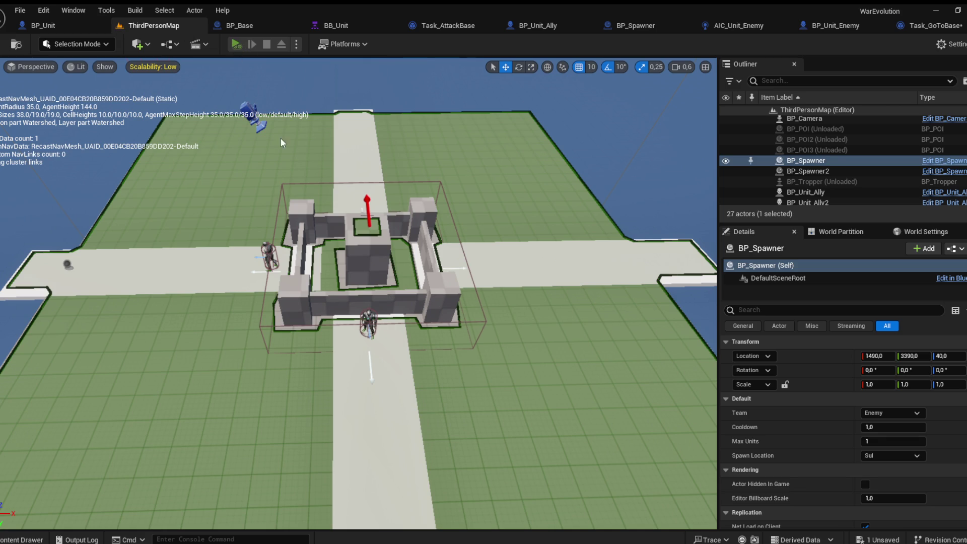
Play the level in the editor, watch units spawn and head for the base, then stop
{"action": "key", "text": "alt+p"}
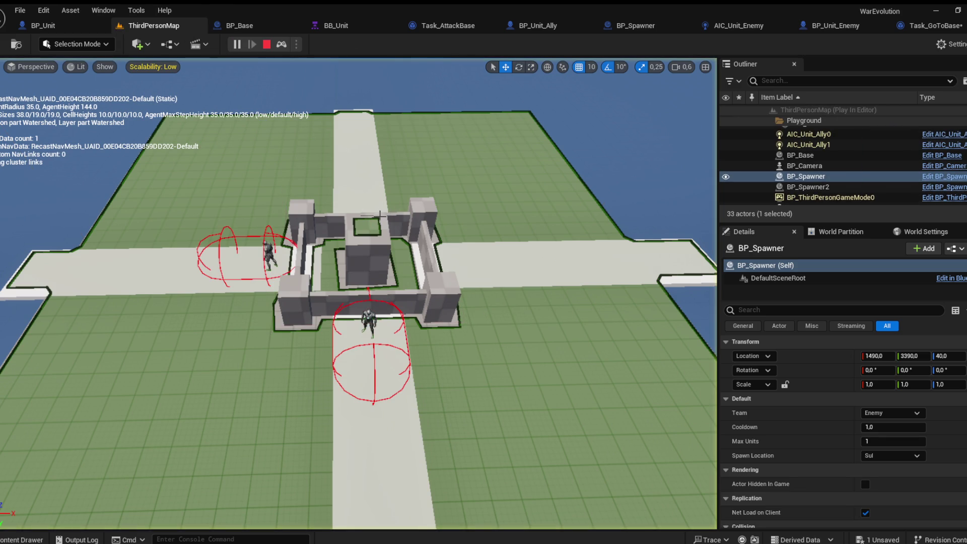
{"action": "key", "text": "s"}
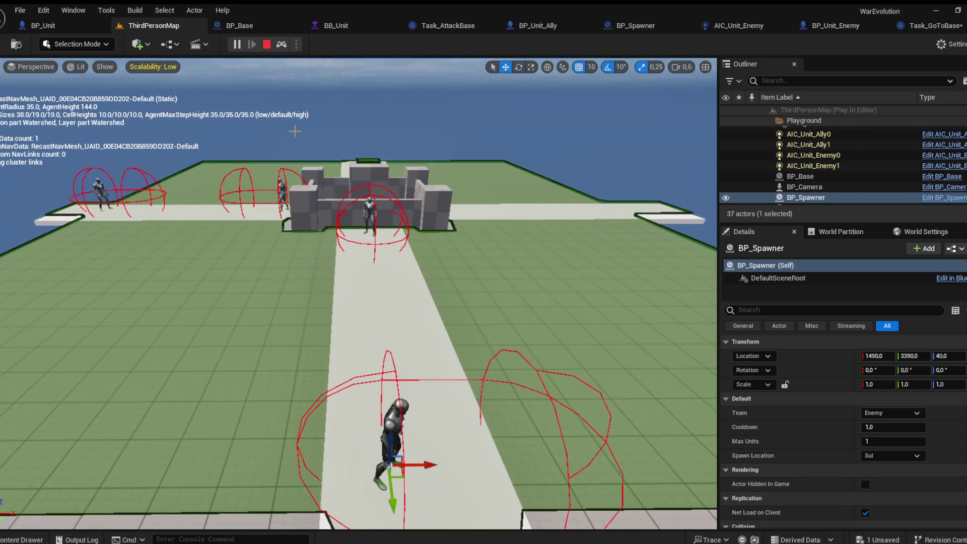
{"action": "key", "text": "Escape"}
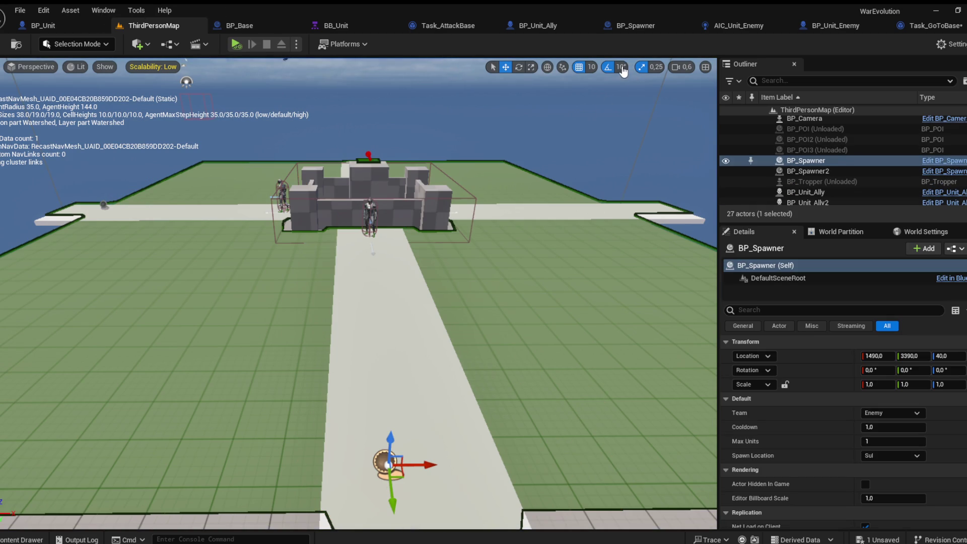
{"action": "left_click", "coordinate": [42, 25]}
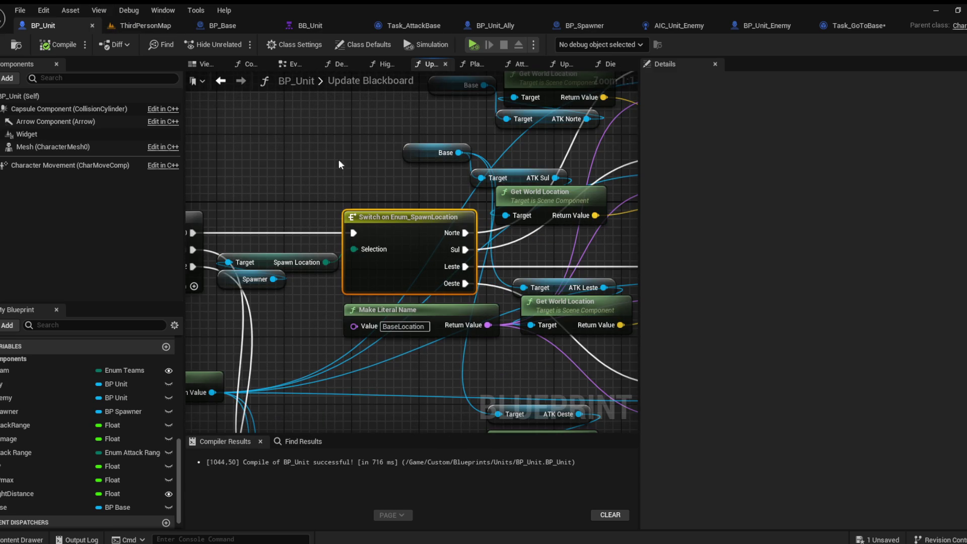
Inspect the Spawner getter node in the current Blueprint graph
{"action": "scroll", "coordinate": [350, 163], "scroll_direction": "up", "scroll_amount": 2}
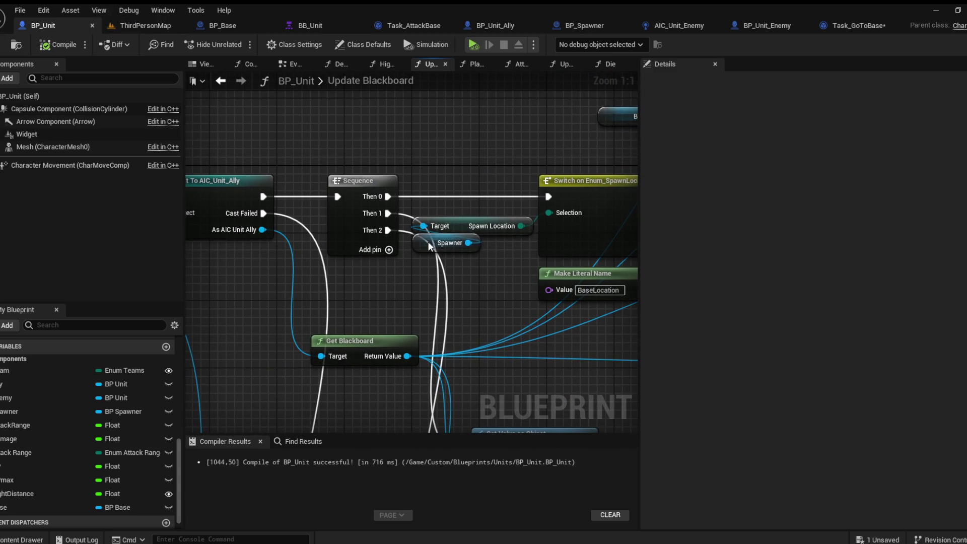
{"action": "left_click", "coordinate": [456, 243]}
{"action": "left_click_drag", "start_coordinate": [466, 253], "coordinate": [386, 248]}
From ThirdPersonMap, open the placed spawner actor's BP_Spawner Blueprint via the Outliner
{"action": "left_click", "coordinate": [146, 25]}
{"action": "mouse_move", "coordinate": [367, 302]}
{"action": "left_mouse_down"}
{"action": "mouse_move", "coordinate": [353, 262]}
{"action": "mouse_move", "coordinate": [367, 284]}
{"action": "left_mouse_up"}
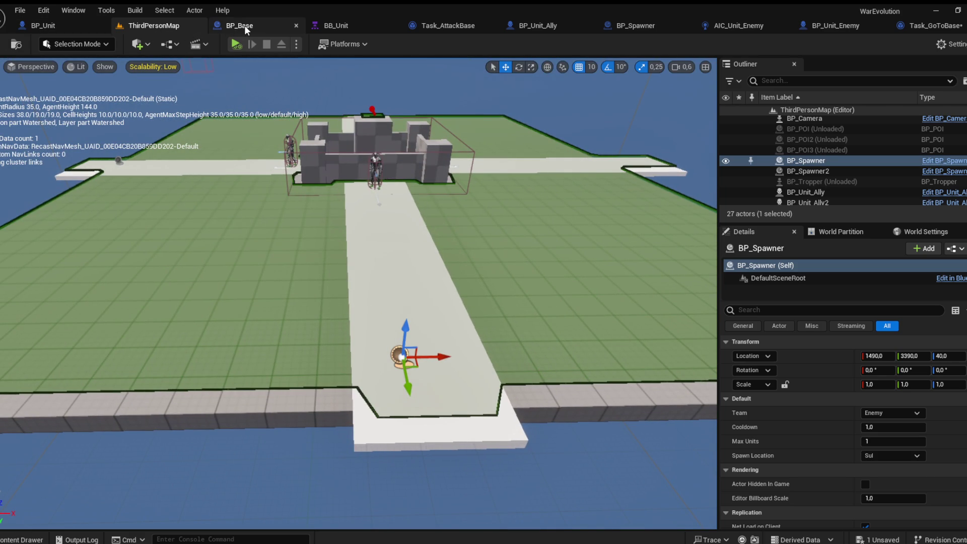
{"action": "left_click", "coordinate": [945, 161]}
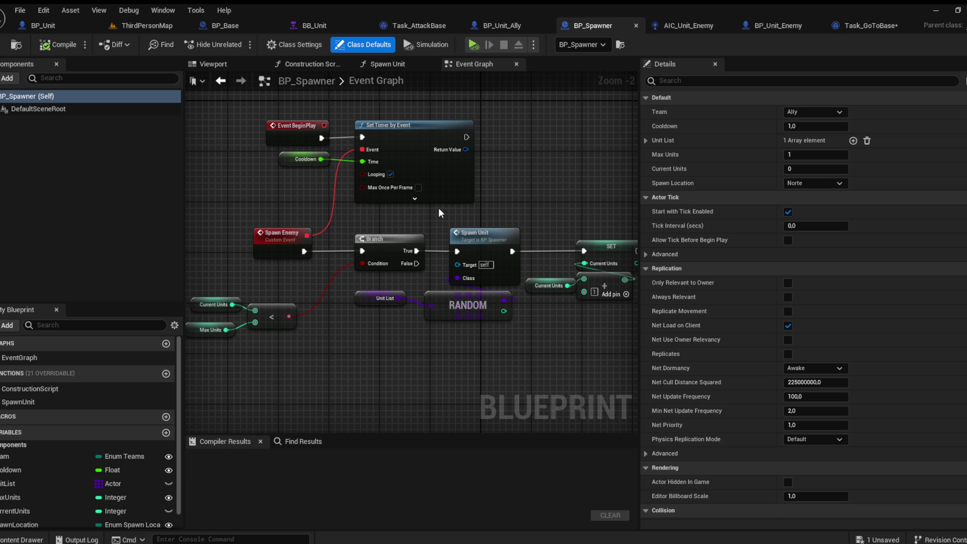
Add a SpawnOrigim variable (Enum Spawn Location) to BP_Unit and compile with F7
{"action": "mouse_move", "coordinate": [471, 358]}
{"action": "left_mouse_down"}
{"action": "mouse_move", "coordinate": [396, 346]}
{"action": "mouse_move", "coordinate": [482, 332]}
{"action": "left_mouse_up"}
{"action": "double_click", "coordinate": [447, 227]}
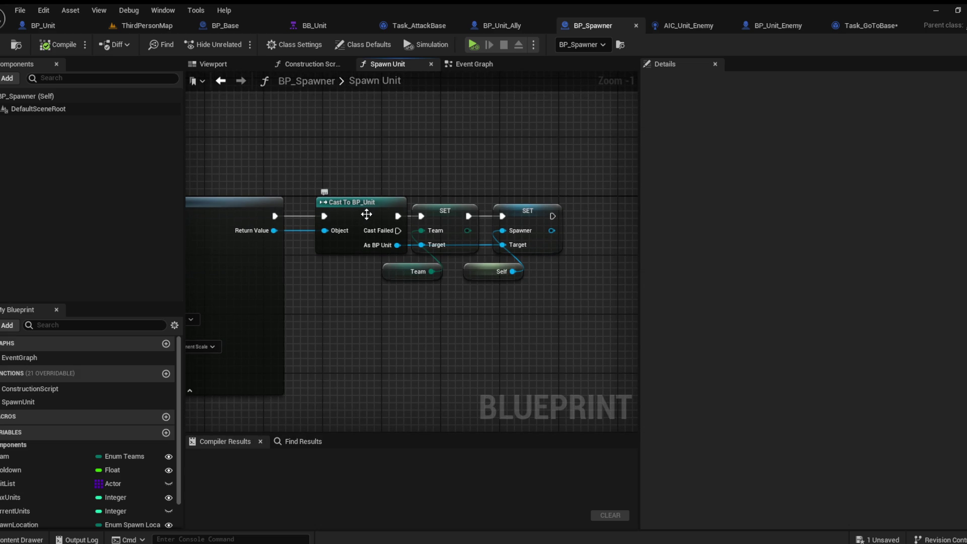
{"action": "left_click", "coordinate": [65, 24]}
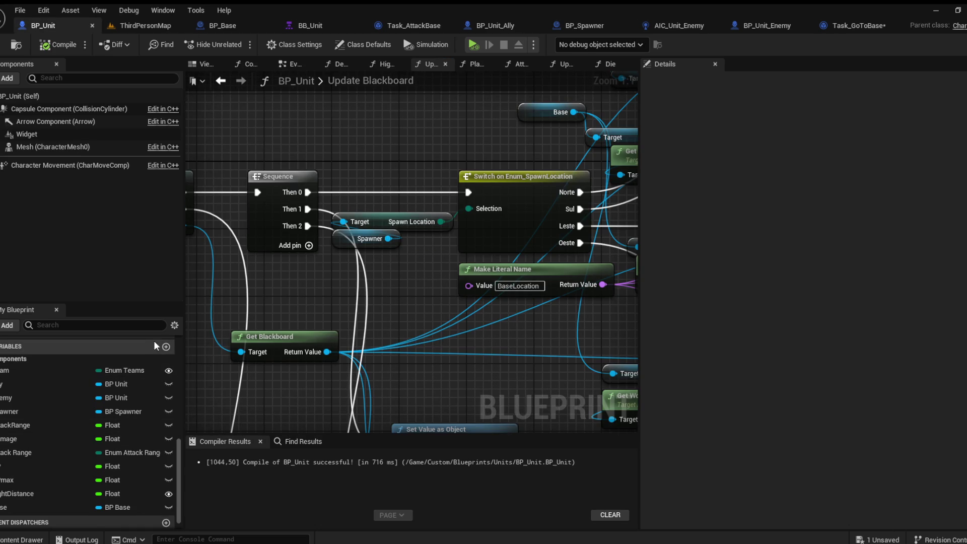
{"action": "left_click", "coordinate": [166, 347]}
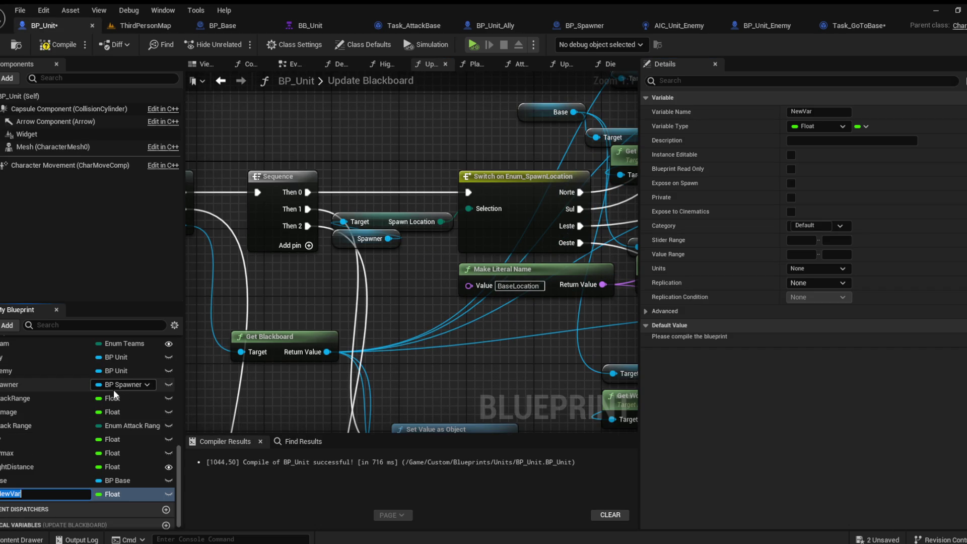
{"action": "type", "text": "SpawnO"}
{"action": "type", "text": "rigim"}
{"action": "key", "text": "Return"}
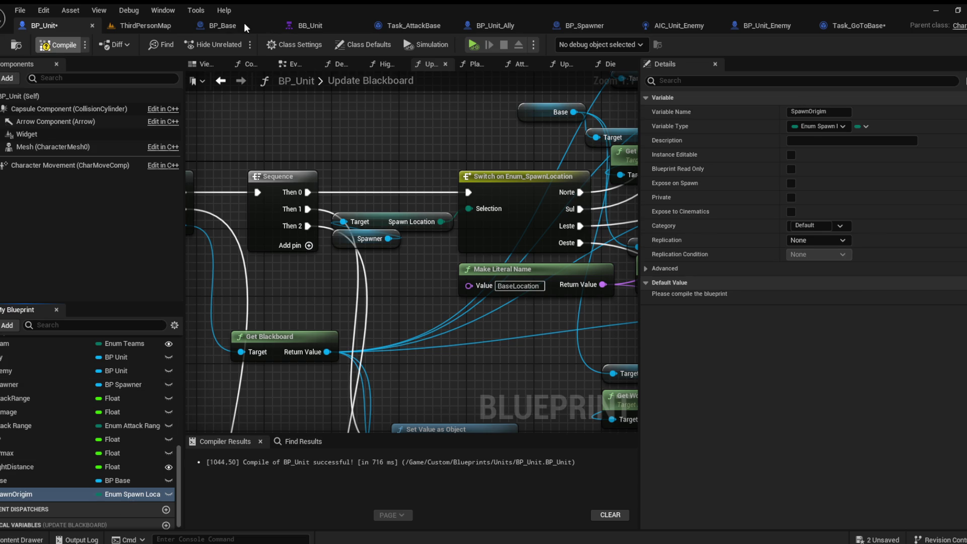
{"action": "key", "text": "F7"}
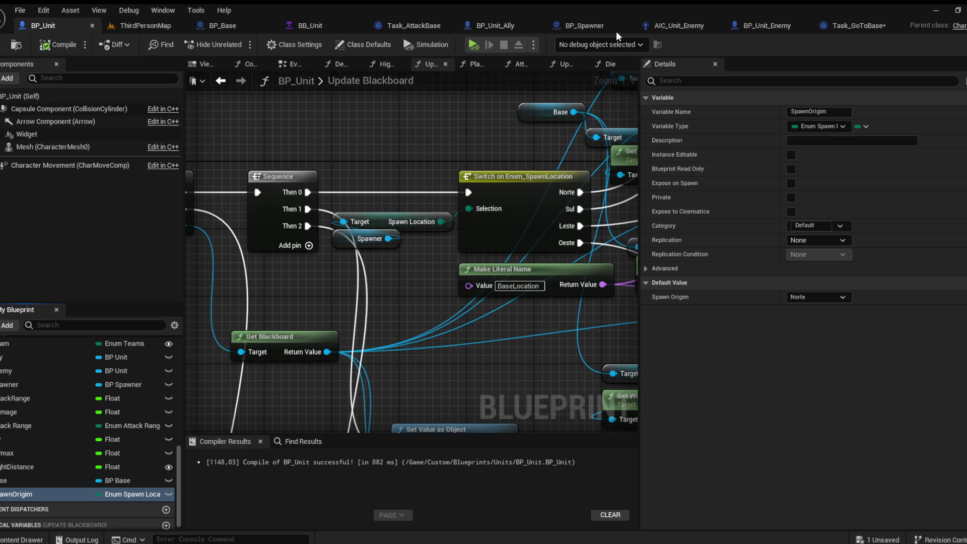
In BP_Spawner, set each cast unit's SpawnOrigim from SpawnLocation and compile
{"action": "left_click", "coordinate": [617, 26]}
{"action": "mouse_move", "coordinate": [396, 245]}
{"action": "left_mouse_down"}
{"action": "mouse_move", "coordinate": [415, 335]}
{"action": "mouse_move", "coordinate": [614, 223]}
{"action": "mouse_move", "coordinate": [660, 218]}
{"action": "left_mouse_up"}
{"action": "left_click", "coordinate": [475, 256]}
{"action": "left_click", "coordinate": [20, 524]}
{"action": "left_click_drag", "start_coordinate": [605, 258], "coordinate": [584, 236]}
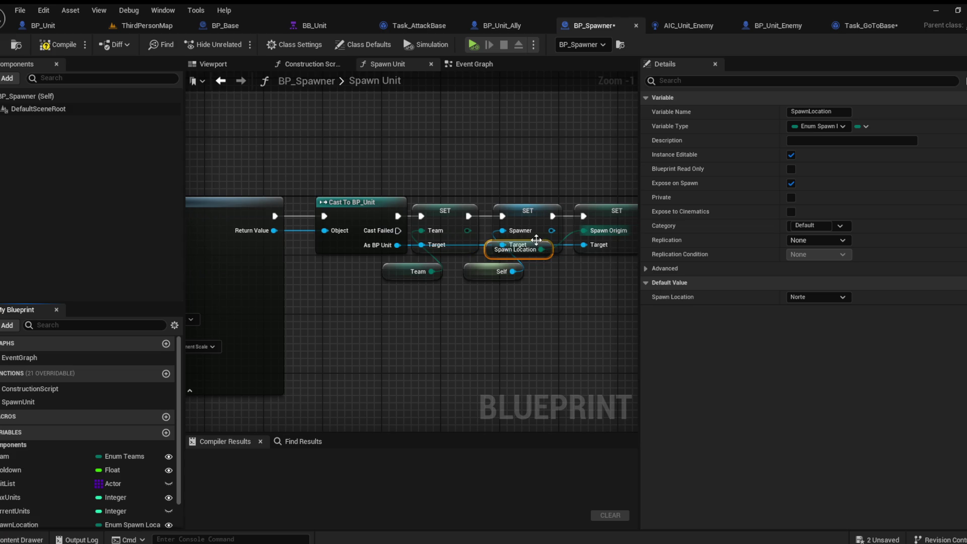
{"action": "left_click_drag", "start_coordinate": [502, 248], "coordinate": [566, 279]}
{"action": "left_click", "coordinate": [65, 45]}
In BP_Unit, delete the old spawn-location lookup nodes and wire SpawnOrigim into the switch selection
{"action": "left_click", "coordinate": [42, 28]}
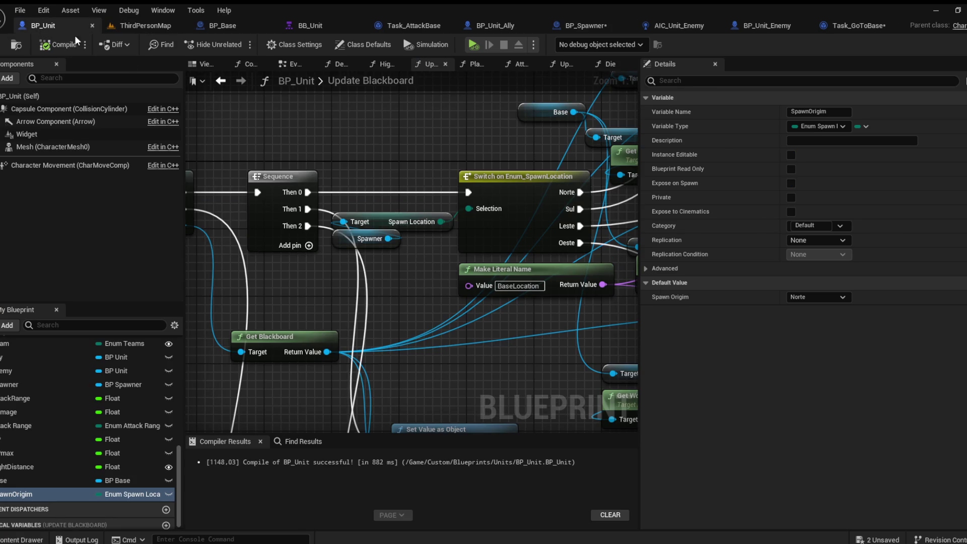
{"action": "left_click_drag", "start_coordinate": [381, 261], "coordinate": [393, 217]}
{"action": "key", "text": "Delete"}
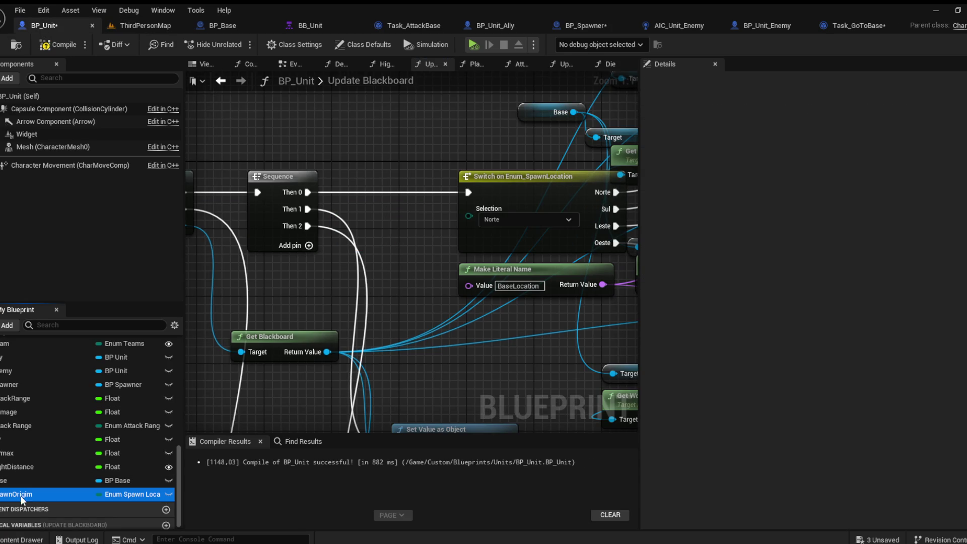
{"action": "left_click_drag", "start_coordinate": [446, 234], "coordinate": [476, 207]}
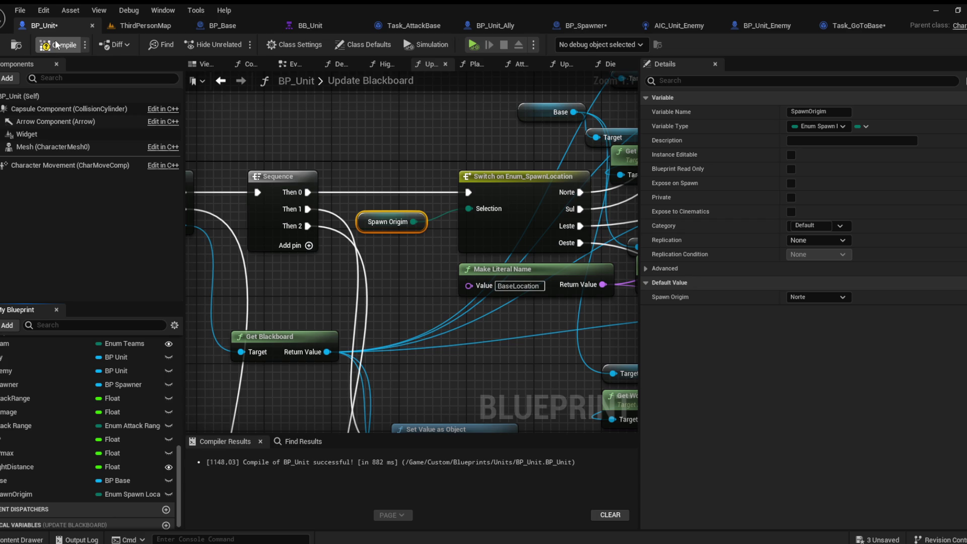
{"action": "left_click", "coordinate": [134, 28]}
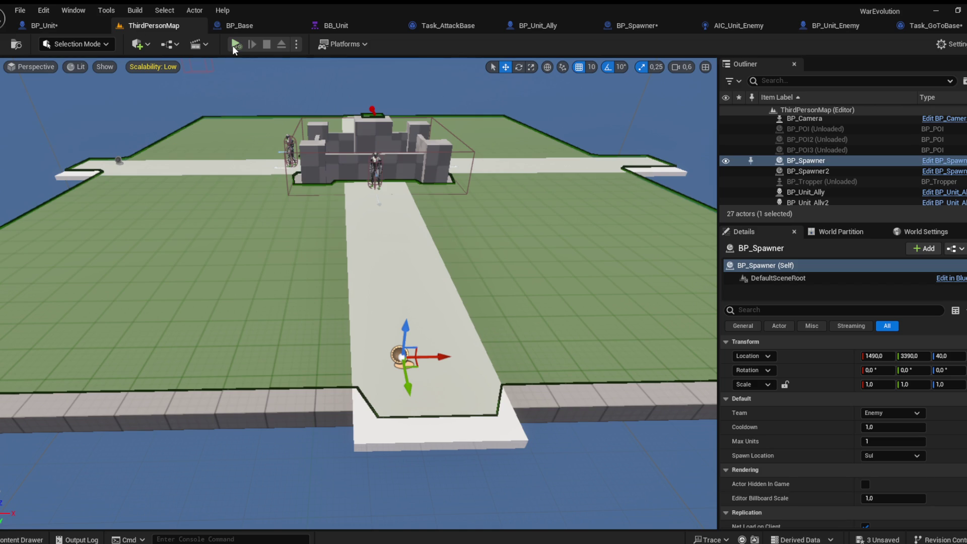
Play-test the level twice, moving the camera toward the castle, then return to BP_Unit
{"action": "left_click", "coordinate": [235, 45]}
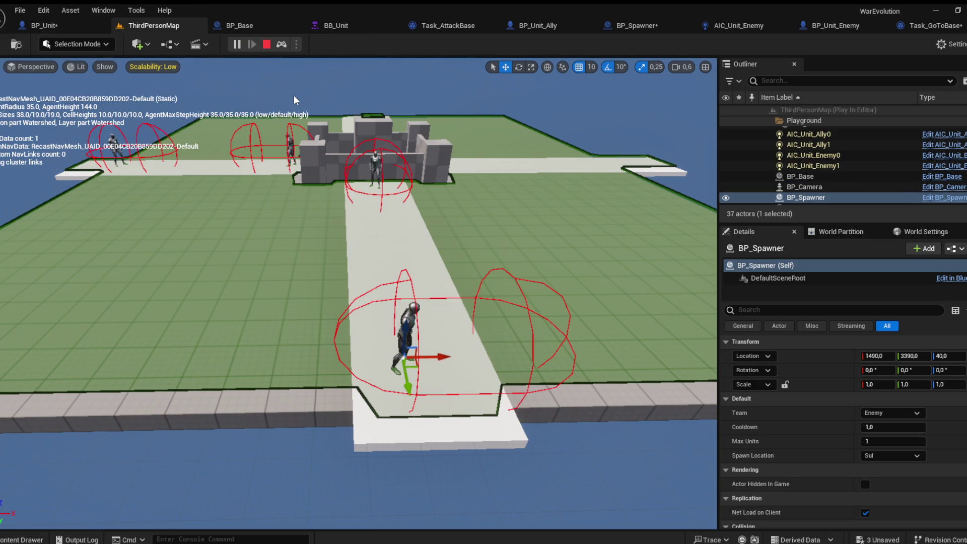
{"action": "key", "text": "Escape"}
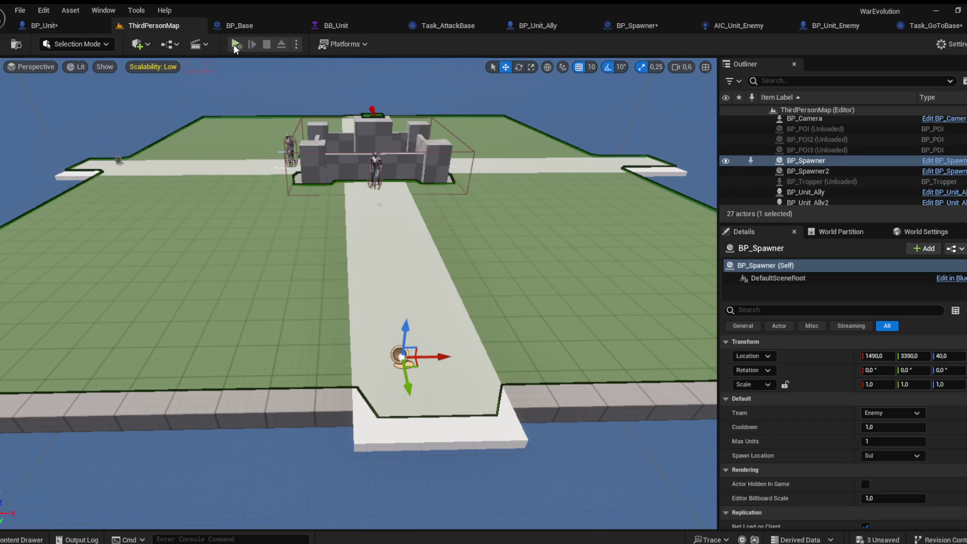
{"action": "left_click", "coordinate": [234, 44]}
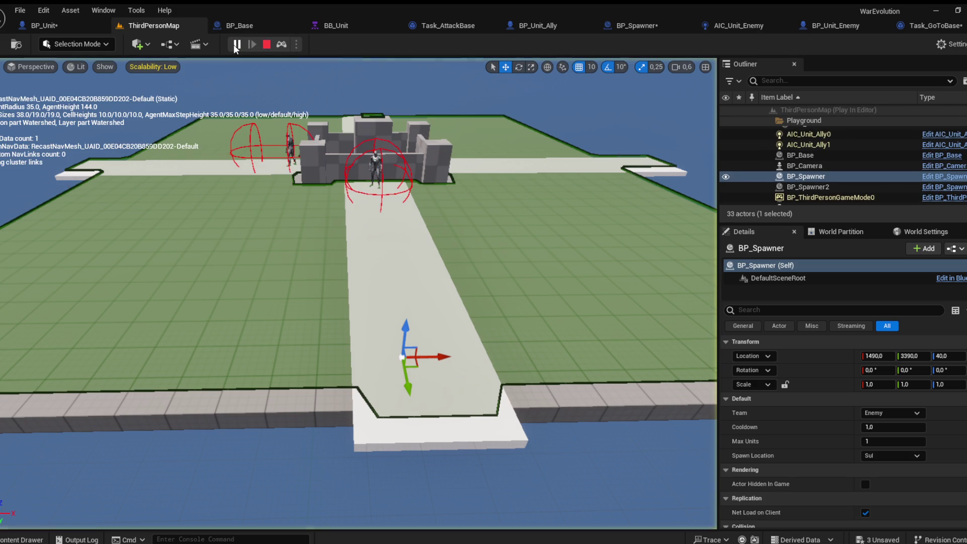
{"action": "left_click", "coordinate": [342, 113]}
{"action": "key", "text": "w"}
{"action": "key", "text": "w"}
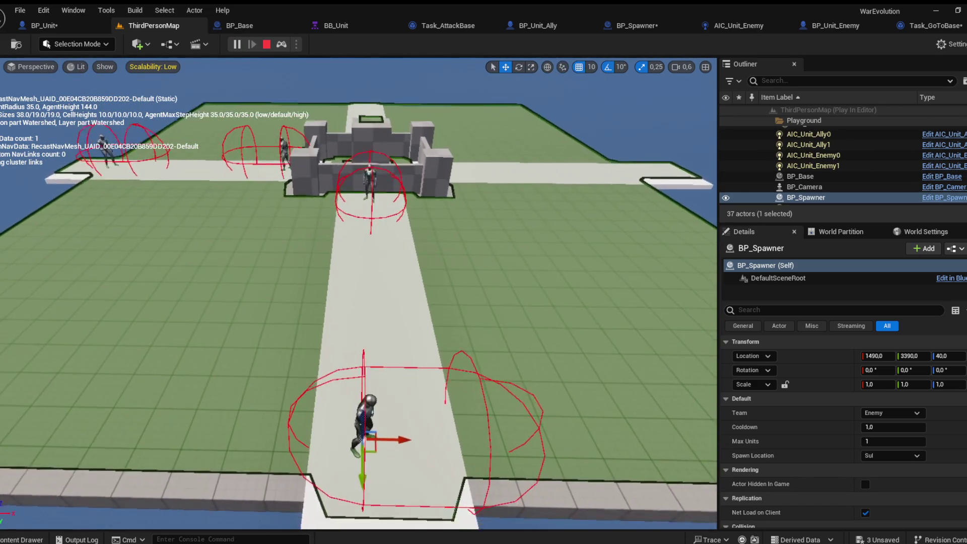
{"action": "key", "text": "Escape"}
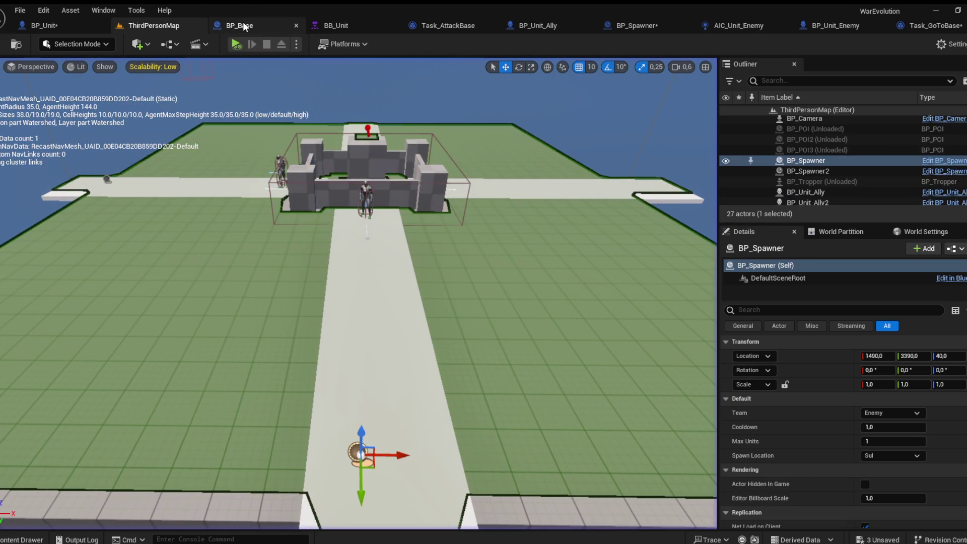
{"action": "left_click", "coordinate": [43, 25]}
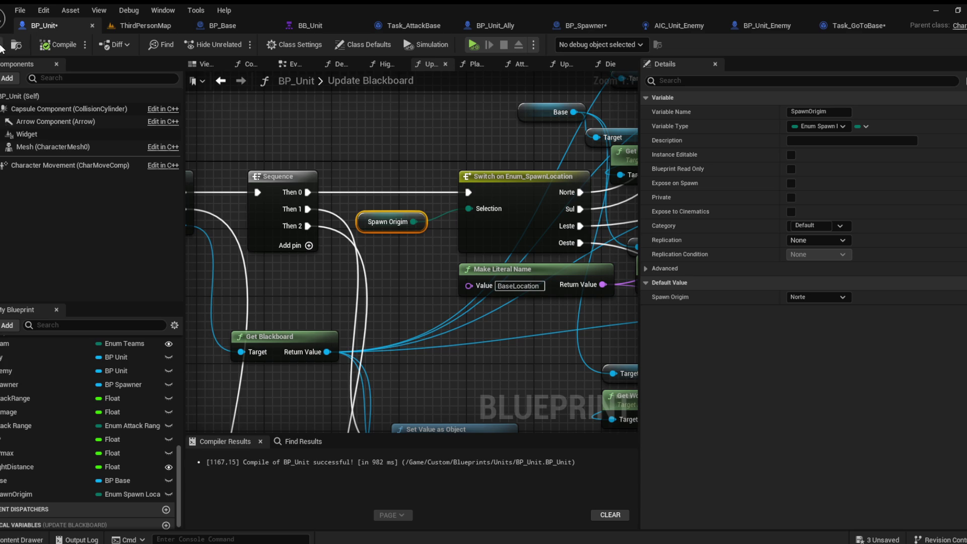
Tidy the Get World Location node near the switch and save BP_Unit
{"action": "left_click_drag", "start_coordinate": [397, 237], "coordinate": [292, 243]}
{"action": "scroll", "coordinate": [293, 244], "scroll_direction": "down", "scroll_amount": 1}
{"action": "left_click", "coordinate": [416, 276]}
{"action": "left_click", "coordinate": [431, 312]}
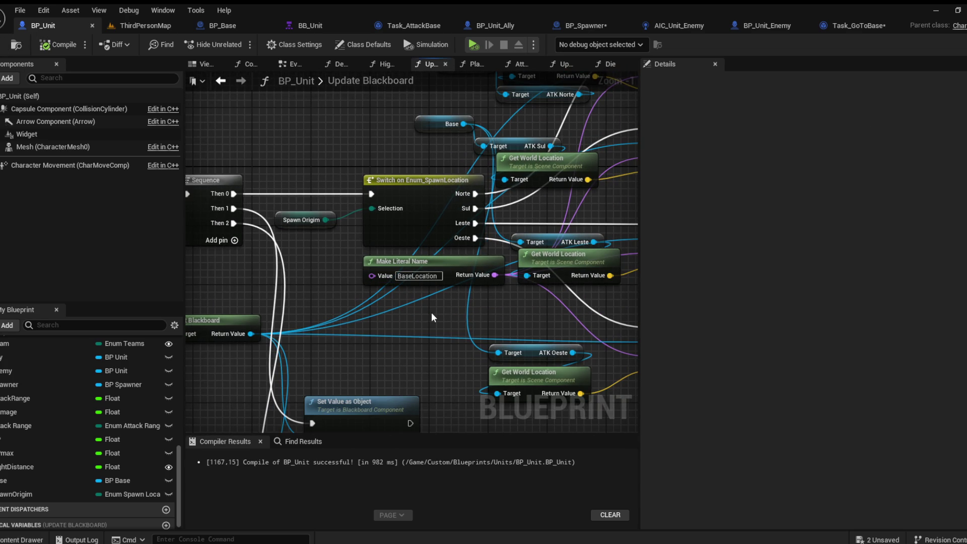
{"action": "left_click_drag", "start_coordinate": [448, 305], "coordinate": [367, 285]}
{"action": "mouse_move", "coordinate": [451, 274]}
{"action": "left_mouse_down"}
{"action": "mouse_move", "coordinate": [460, 324]}
{"action": "mouse_move", "coordinate": [450, 286]}
{"action": "left_mouse_up"}
{"action": "left_click", "coordinate": [383, 313]}
{"action": "mouse_move", "coordinate": [382, 313]}
{"action": "left_mouse_down"}
{"action": "mouse_move", "coordinate": [315, 304]}
{"action": "mouse_move", "coordinate": [352, 301]}
{"action": "mouse_move", "coordinate": [371, 326]}
{"action": "mouse_move", "coordinate": [382, 324]}
{"action": "mouse_move", "coordinate": [397, 398]}
{"action": "mouse_move", "coordinate": [412, 370]}
{"action": "left_mouse_up"}
{"action": "key", "text": "ctrl+s"}
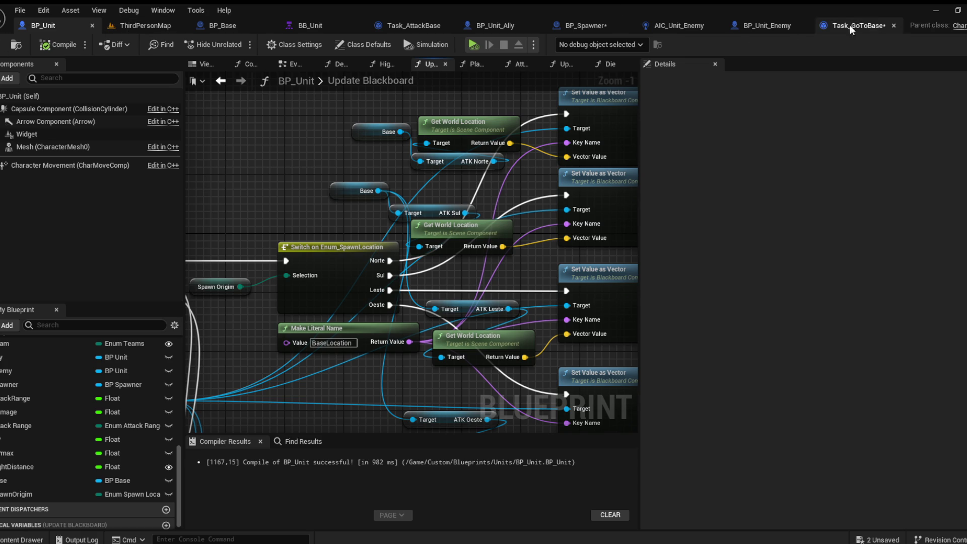
Close the Task_GoToBase, BP_Unit_Enemy, AIC_Unit_Enemy, BP_Spawner, BP_Unit_Ally and Task_AttackBase editors
{"action": "left_click", "coordinate": [867, 25]}
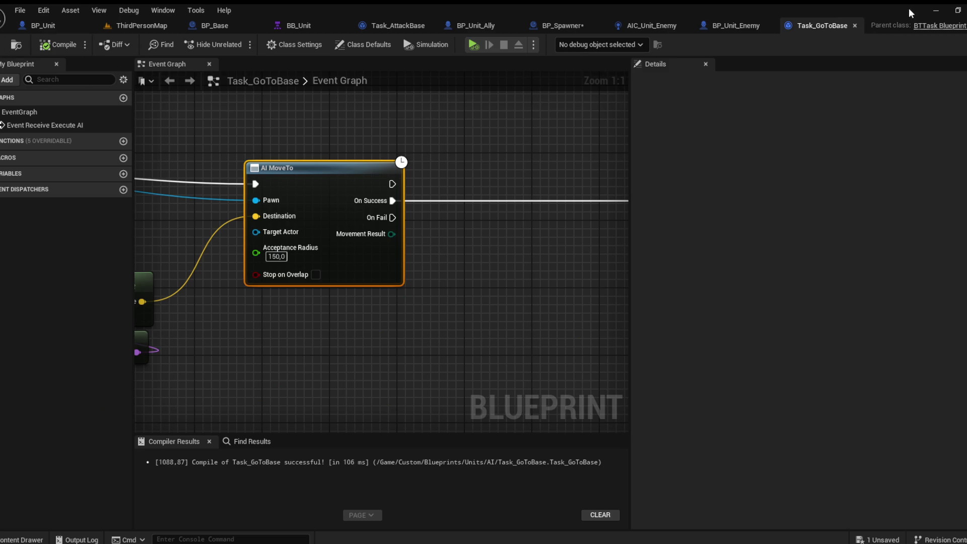
{"action": "middle_click", "coordinate": [833, 28]}
{"action": "left_click", "coordinate": [876, 25]}
{"action": "left_click", "coordinate": [888, 26]}
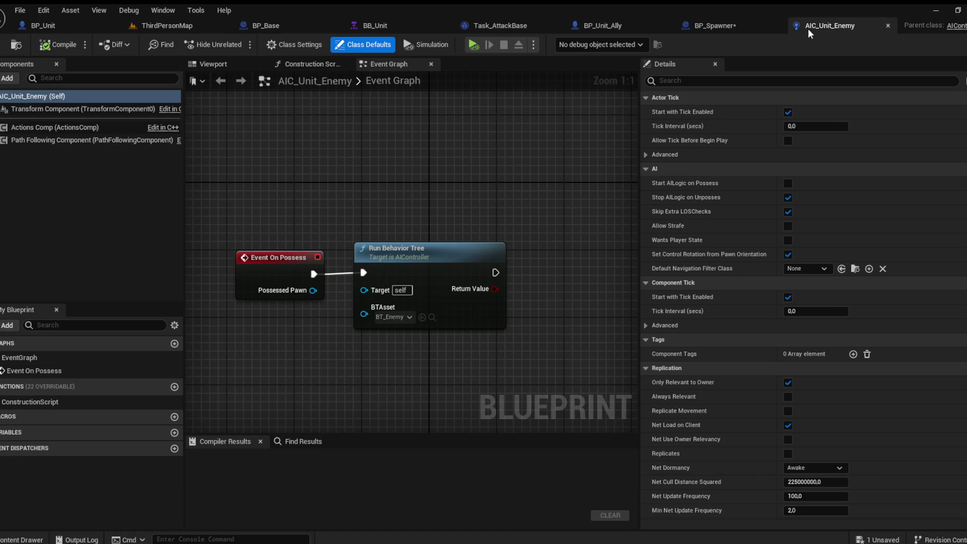
{"action": "left_click", "coordinate": [786, 24]}
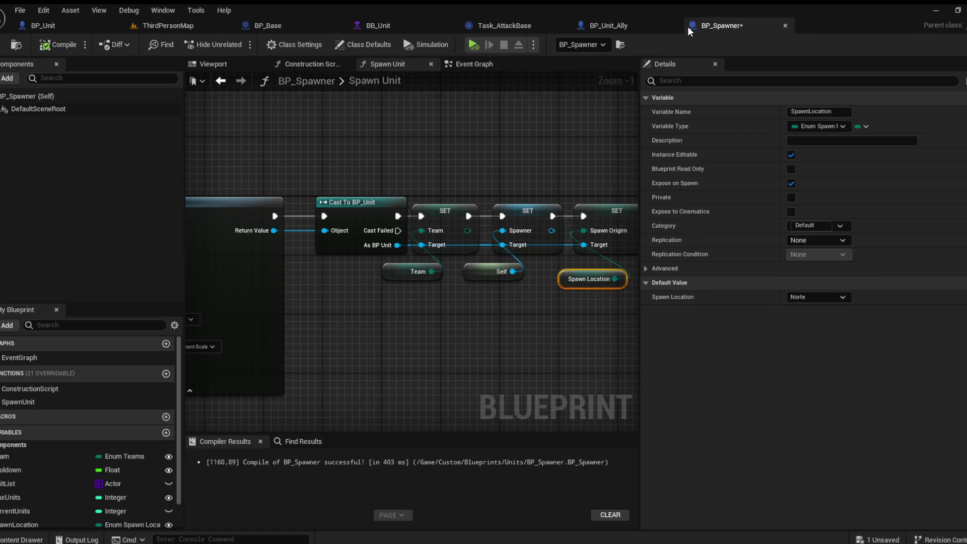
{"action": "left_click", "coordinate": [672, 25]}
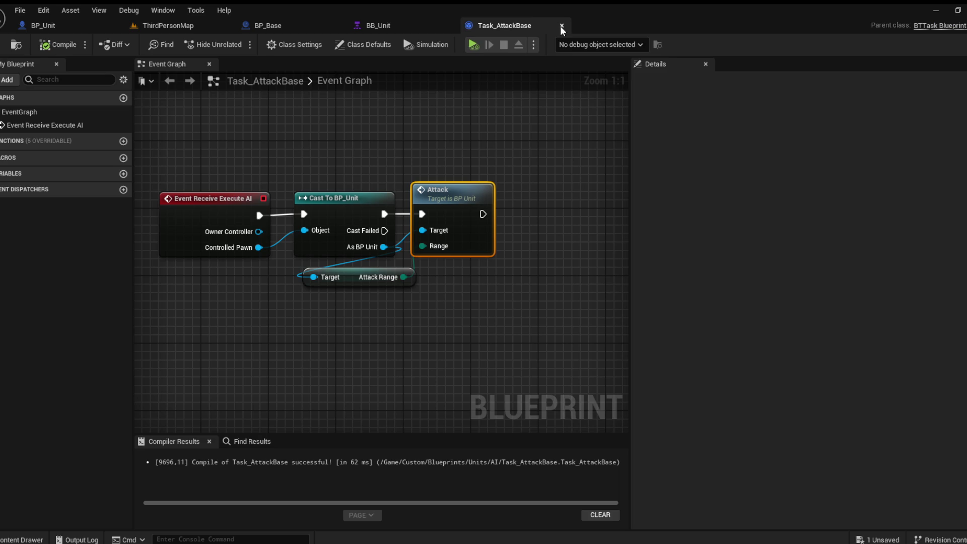
{"action": "left_click", "coordinate": [561, 25]}
{"action": "left_click", "coordinate": [184, 26]}
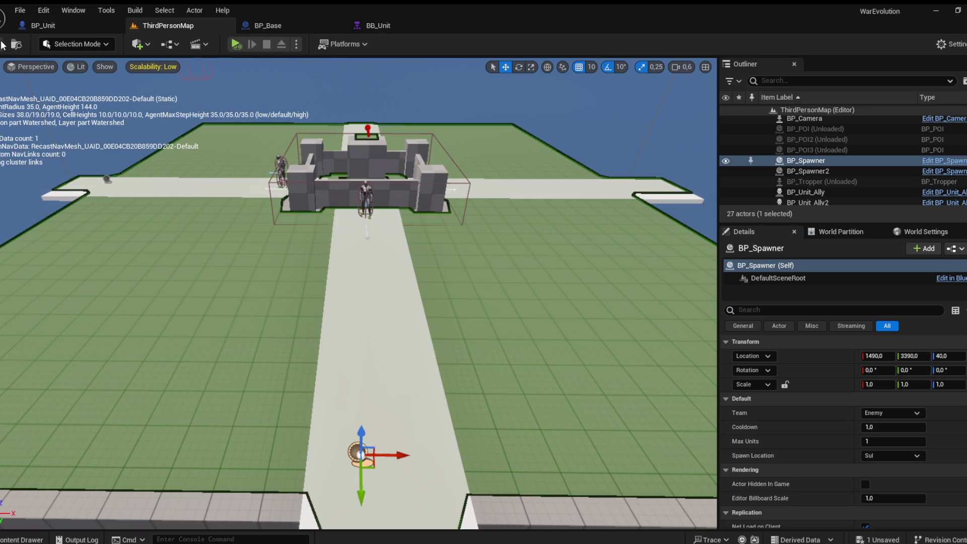
Close the BP_Base and BB_Unit tabs, then select and frame the castle base in the viewport
{"action": "left_click", "coordinate": [338, 26]}
{"action": "left_click", "coordinate": [337, 26]}
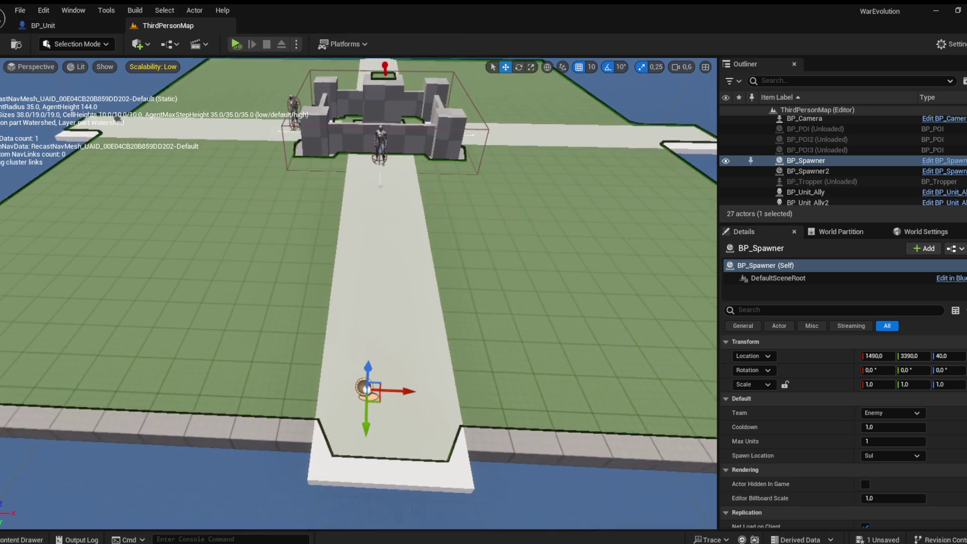
{"action": "scroll", "coordinate": [359, 292], "scroll_direction": "up", "scroll_amount": 1}
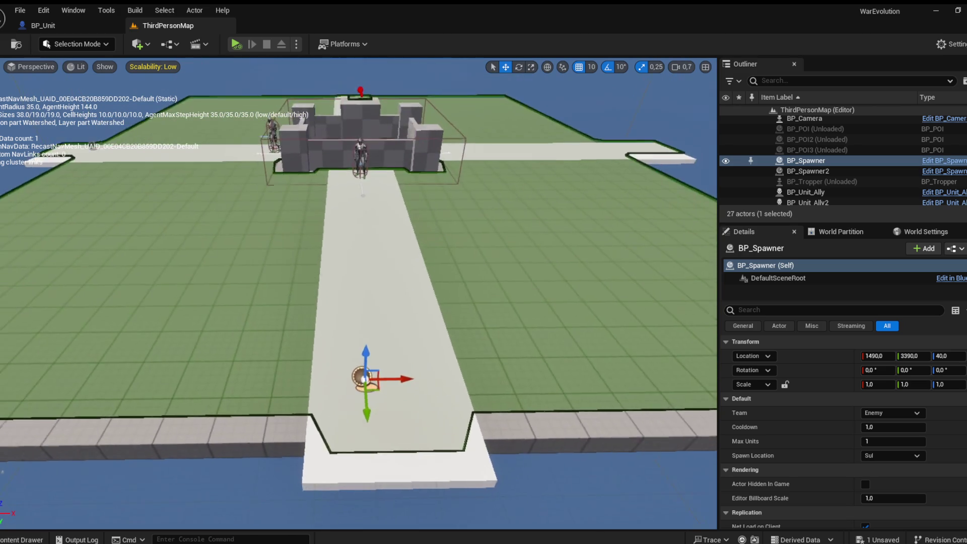
{"action": "mouse_move", "coordinate": [358, 292]}
{"action": "left_mouse_down"}
{"action": "mouse_move", "coordinate": [403, 299]}
{"action": "mouse_move", "coordinate": [395, 247]}
{"action": "left_mouse_up"}
{"action": "scroll", "coordinate": [395, 247], "scroll_direction": "up", "scroll_amount": 1}
{"action": "scroll", "coordinate": [395, 247], "scroll_direction": "down", "scroll_amount": 6}
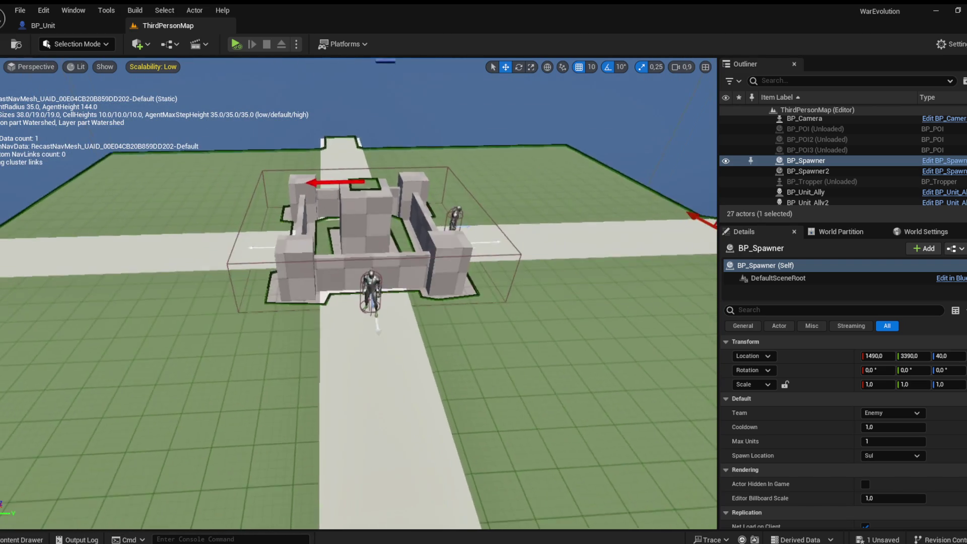
{"action": "scroll", "coordinate": [396, 247], "scroll_direction": "up", "scroll_amount": 4}
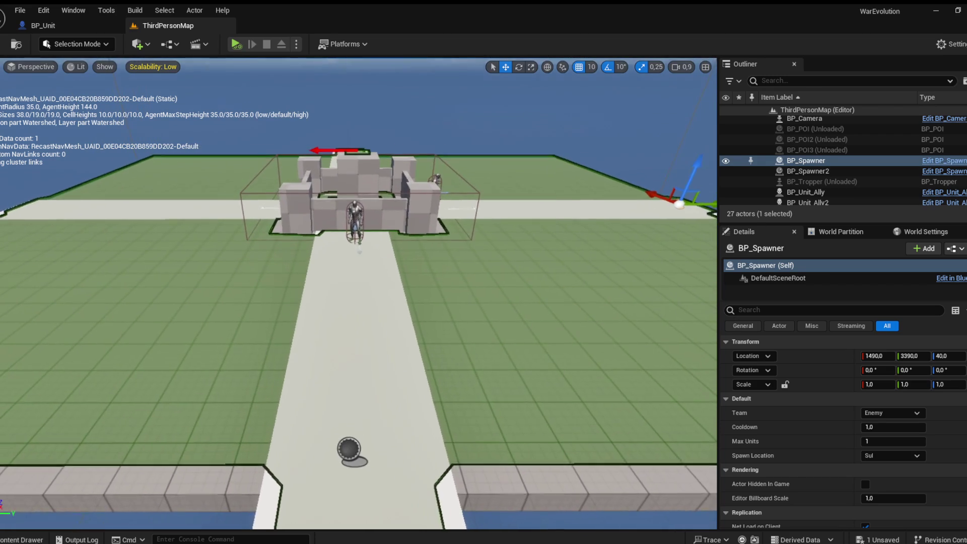
{"action": "mouse_move", "coordinate": [396, 247]}
{"action": "left_mouse_down"}
{"action": "mouse_move", "coordinate": [438, 237]}
{"action": "mouse_move", "coordinate": [385, 272]}
{"action": "left_mouse_up"}
{"action": "scroll", "coordinate": [385, 272], "scroll_direction": "up", "scroll_amount": 5}
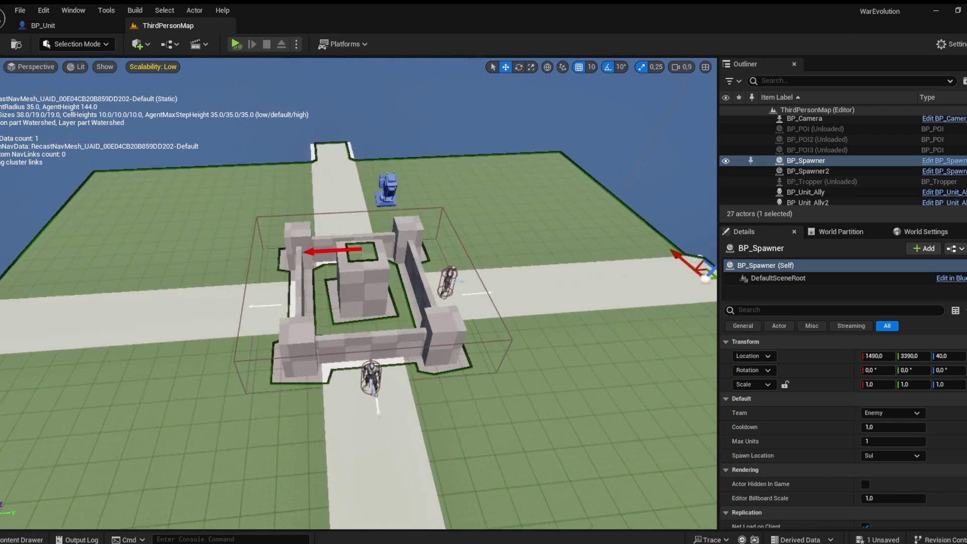
{"action": "left_click", "coordinate": [384, 273]}
{"action": "key", "text": "f"}
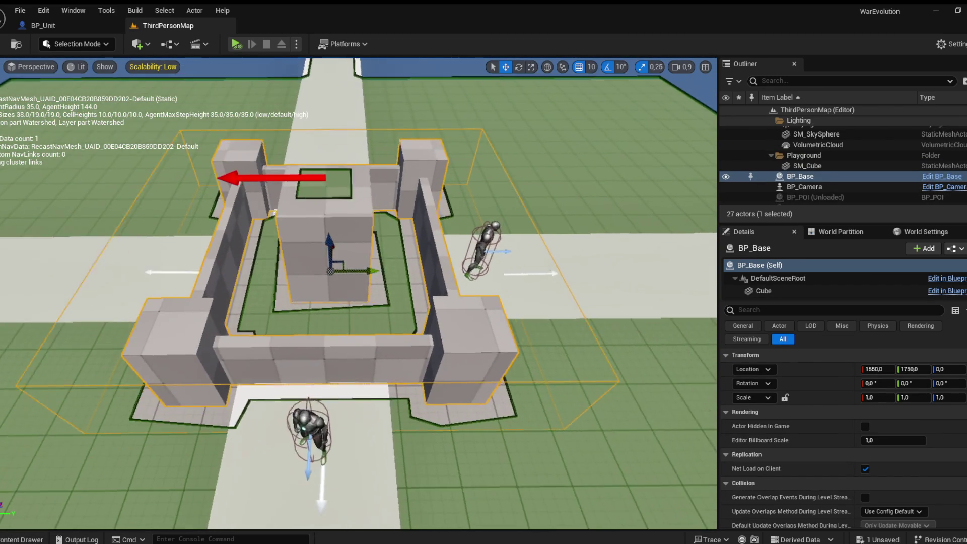
Open BP_Base for editing and select its ATK_Sul and ATK_Norte components
{"action": "mouse_move", "coordinate": [384, 272]}
{"action": "left_mouse_down"}
{"action": "mouse_move", "coordinate": [384, 282]}
{"action": "mouse_move", "coordinate": [362, 282]}
{"action": "mouse_move", "coordinate": [333, 259]}
{"action": "left_mouse_up"}
{"action": "left_click_drag", "start_coordinate": [154, 101], "coordinate": [154, 83]}
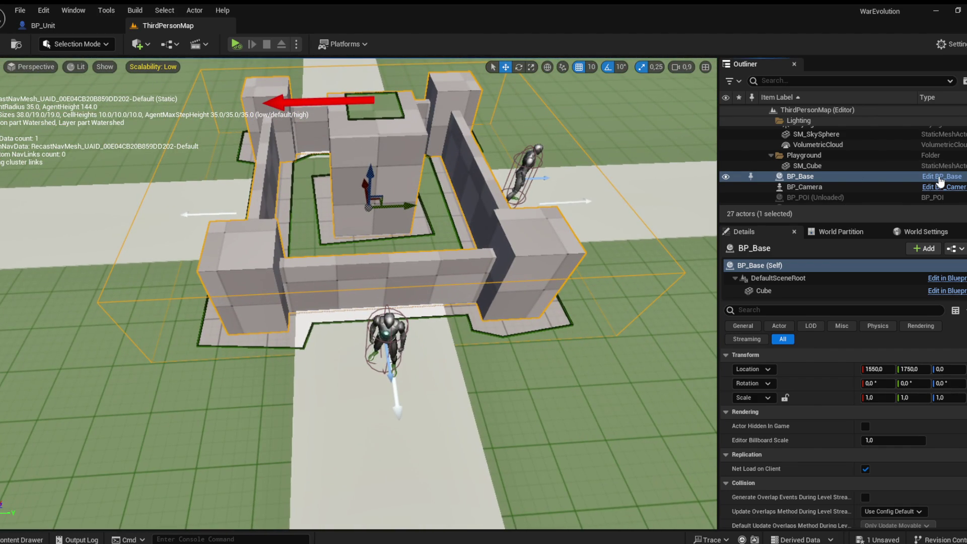
{"action": "left_click", "coordinate": [941, 176]}
{"action": "left_click", "coordinate": [40, 223]}
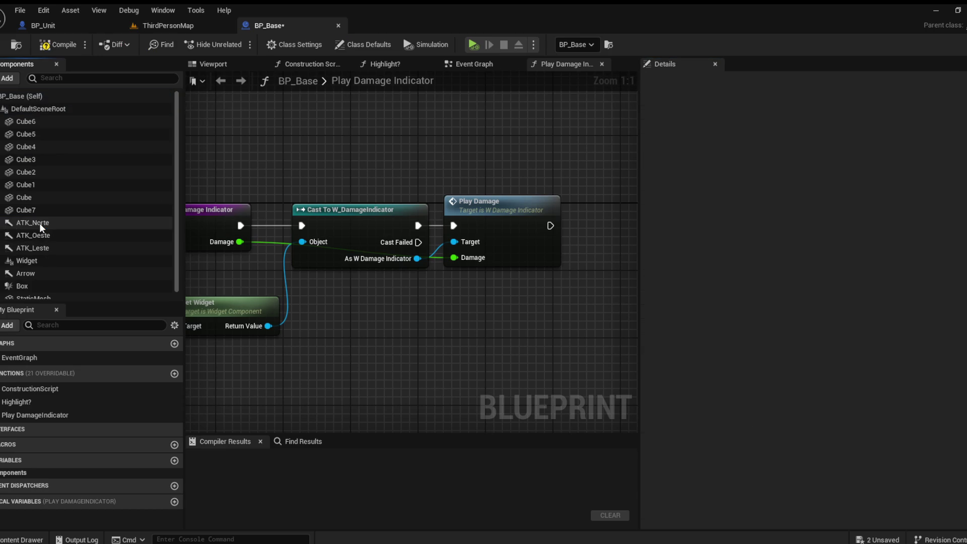
Delete the ATK_Norte, ATK_Sul, ATK_Leste and ATK_Oeste components and compile BP_Base
{"action": "key", "text": "Delete"}
{"action": "left_click", "coordinate": [51, 219]}
{"action": "key", "text": "Delete"}
{"action": "left_click", "coordinate": [56, 213]}
{"action": "key", "text": "Delete"}
{"action": "left_click", "coordinate": [54, 45]}
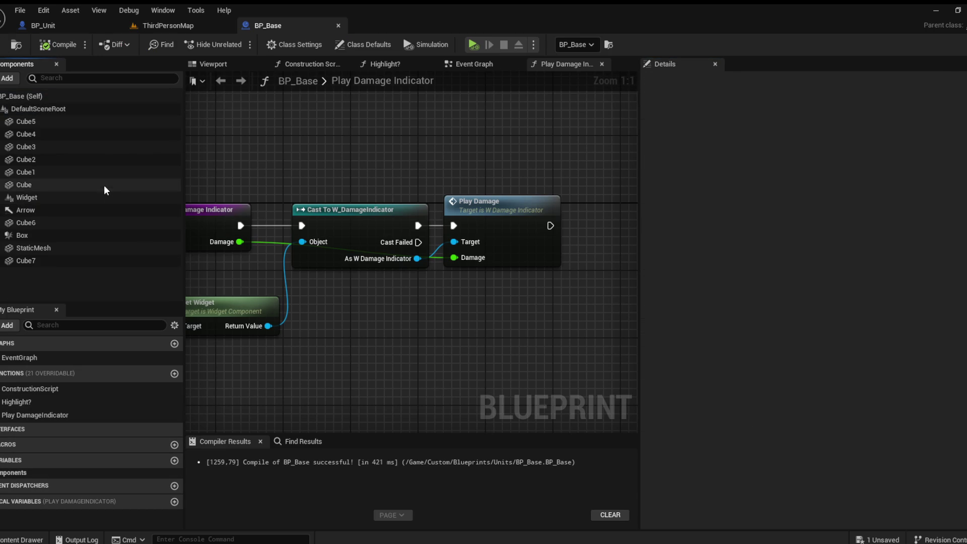
In BP_Unit's Update Blackboard graph, delete two groups of location-setting nodes
{"action": "left_click", "coordinate": [172, 28]}
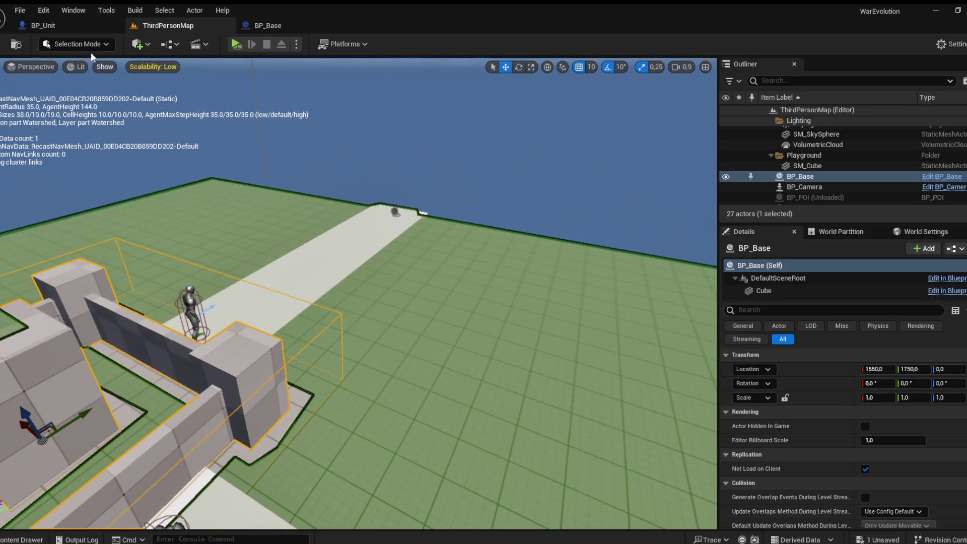
{"action": "left_click", "coordinate": [45, 25]}
{"action": "scroll", "coordinate": [515, 282], "scroll_direction": "down", "scroll_amount": 2}
{"action": "left_click_drag", "start_coordinate": [535, 328], "coordinate": [403, 302]}
{"action": "key", "text": "Delete"}
{"action": "left_click_drag", "start_coordinate": [536, 262], "coordinate": [402, 227]}
{"action": "key", "text": "Delete"}
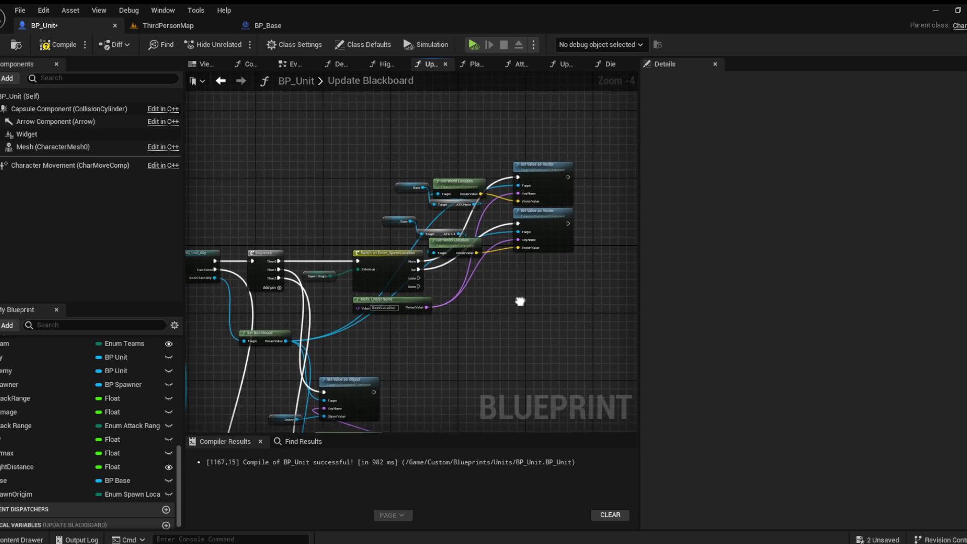
Delete the Get World Location, Set Value as Vector, Switch on Enum, literal name and leftover variable nodes
{"action": "scroll", "coordinate": [520, 300], "scroll_direction": "up", "scroll_amount": 1}
{"action": "left_click_drag", "start_coordinate": [565, 290], "coordinate": [419, 134]}
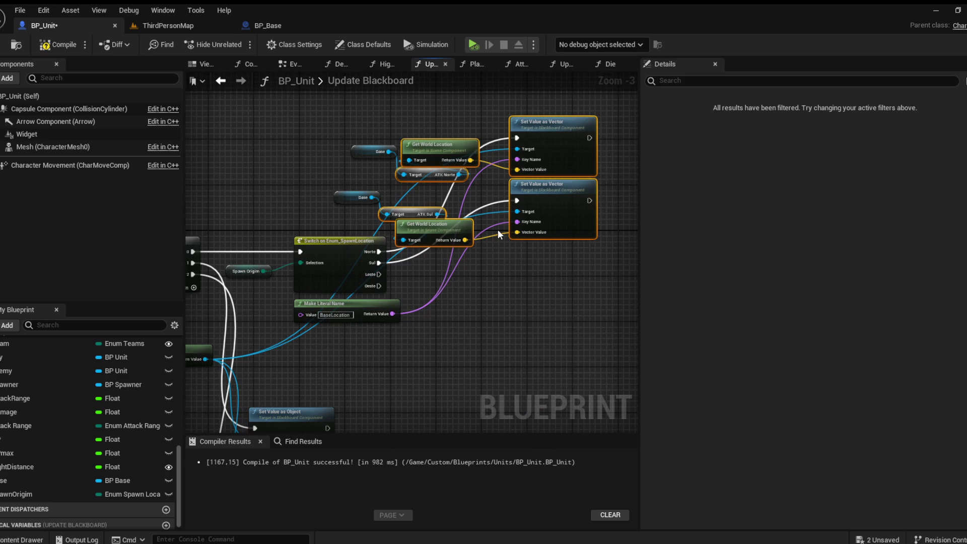
{"action": "key", "text": "Delete"}
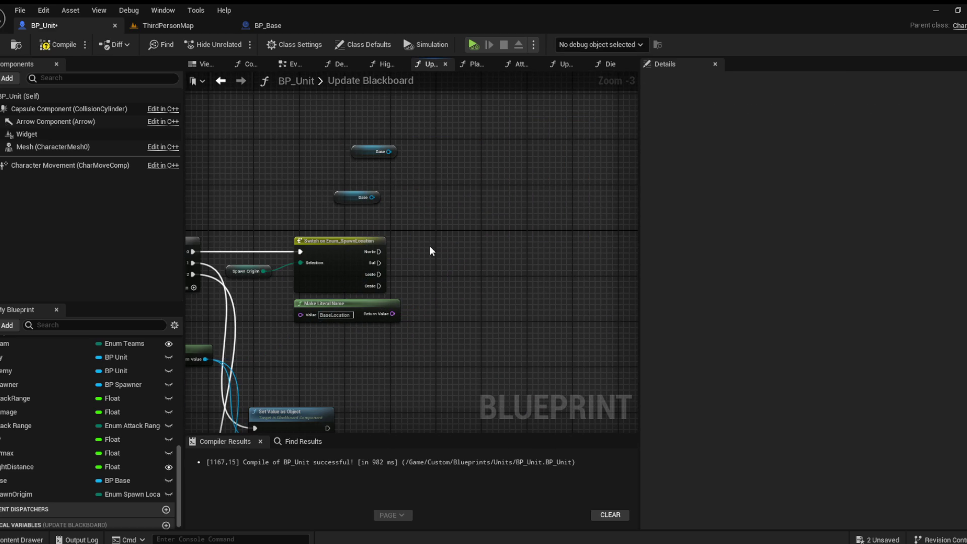
{"action": "left_click_drag", "start_coordinate": [422, 237], "coordinate": [514, 276]}
{"action": "left_click_drag", "start_coordinate": [482, 315], "coordinate": [368, 222]}
{"action": "key", "text": "Delete"}
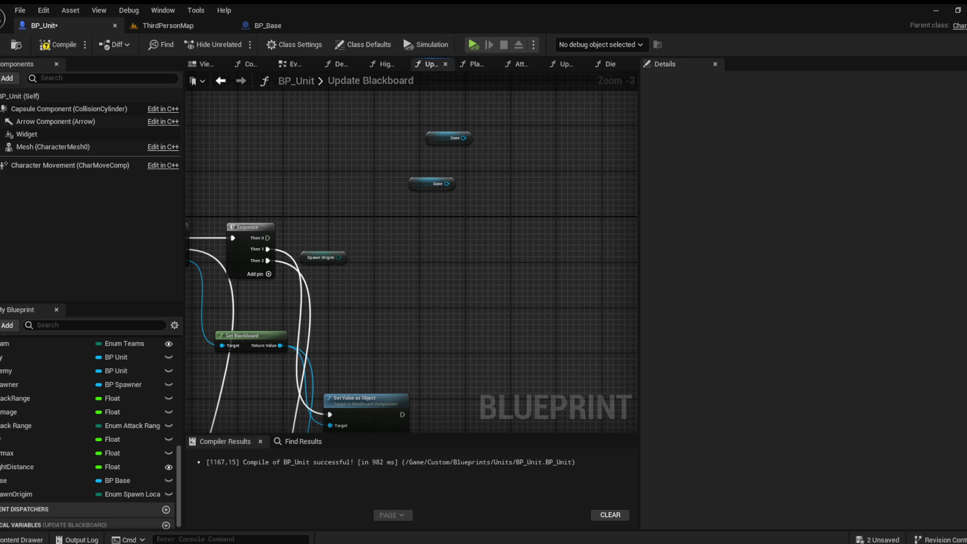
{"action": "left_click_drag", "start_coordinate": [355, 268], "coordinate": [457, 270]}
{"action": "left_click", "coordinate": [427, 253]}
{"action": "mouse_move", "coordinate": [603, 219]}
{"action": "left_mouse_down"}
{"action": "mouse_move", "coordinate": [566, 152]}
{"action": "mouse_move", "coordinate": [509, 171]}
{"action": "left_mouse_up"}
{"action": "key", "text": "Delete"}
{"action": "scroll", "coordinate": [482, 224], "scroll_direction": "up", "scroll_amount": 2}
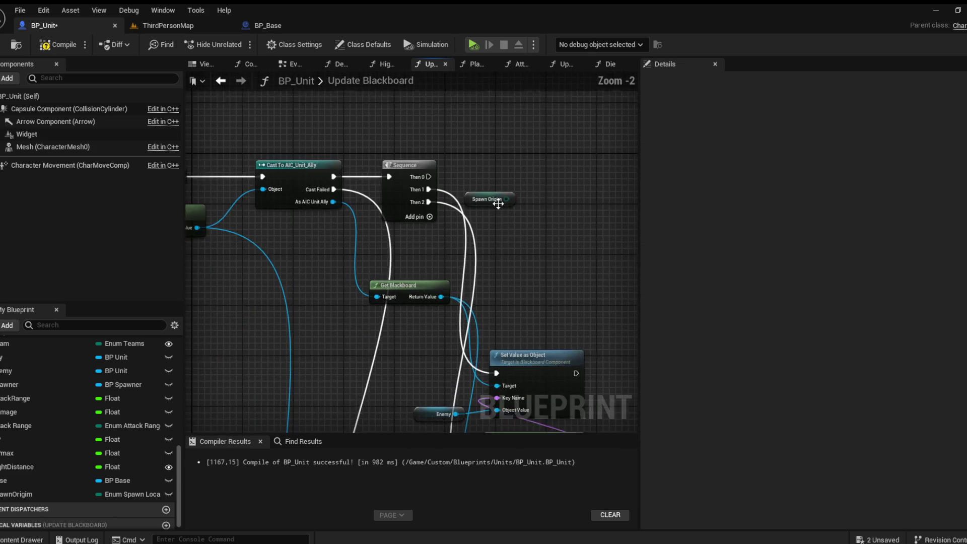
{"action": "left_click", "coordinate": [505, 197]}
{"action": "key", "text": "Delete"}
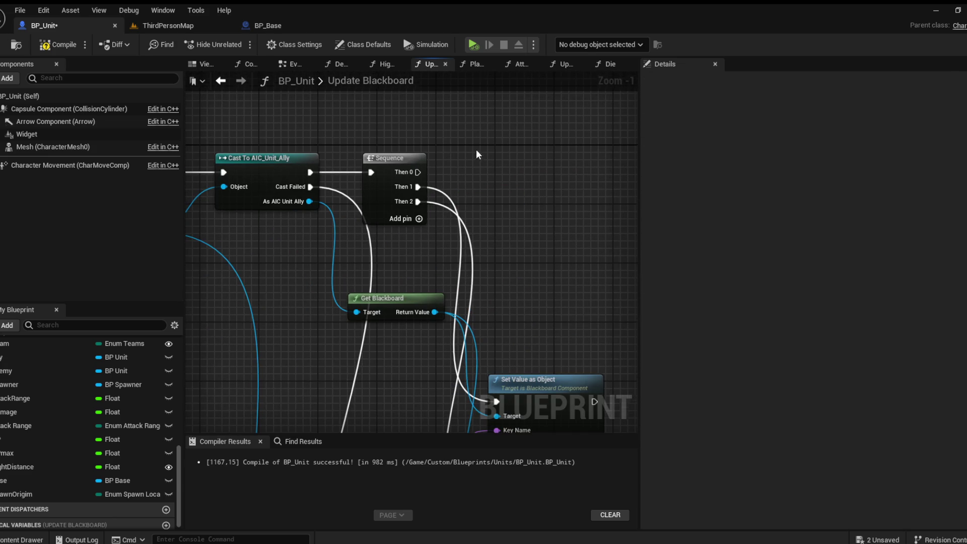
Restore the spawn-location node group and remove the Set Actor of Class and Base nodes
{"action": "left_click_drag", "start_coordinate": [452, 252], "coordinate": [443, 226]}
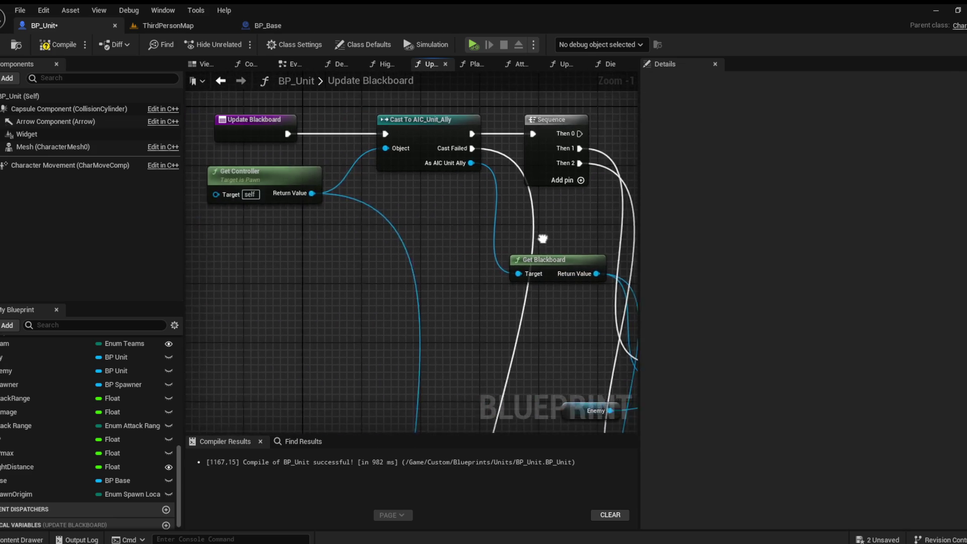
{"action": "scroll", "coordinate": [324, 276], "scroll_direction": "down", "scroll_amount": 1}
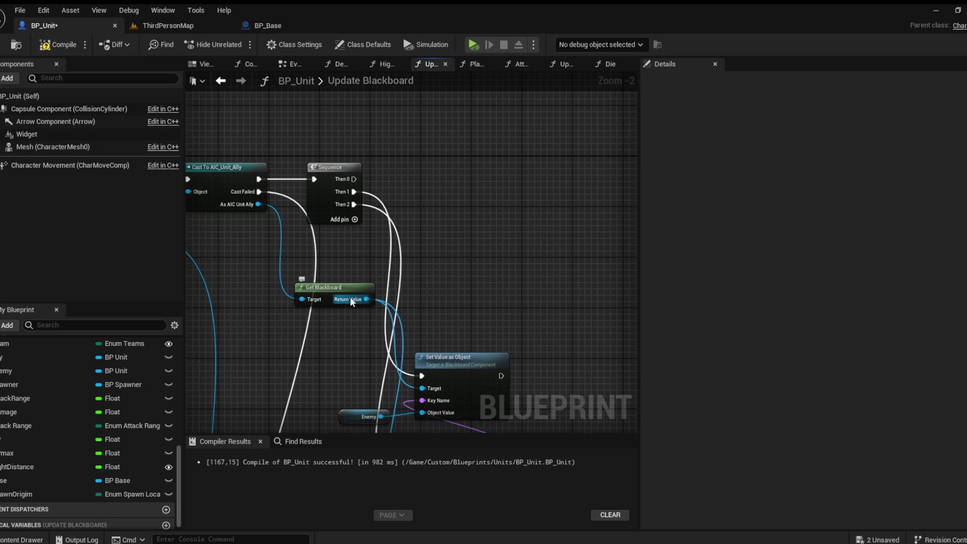
{"action": "scroll", "coordinate": [324, 273], "scroll_direction": "down", "scroll_amount": 3}
{"action": "mouse_move", "coordinate": [323, 272]}
{"action": "left_mouse_down"}
{"action": "mouse_move", "coordinate": [304, 93]}
{"action": "mouse_move", "coordinate": [349, 179]}
{"action": "left_mouse_up"}
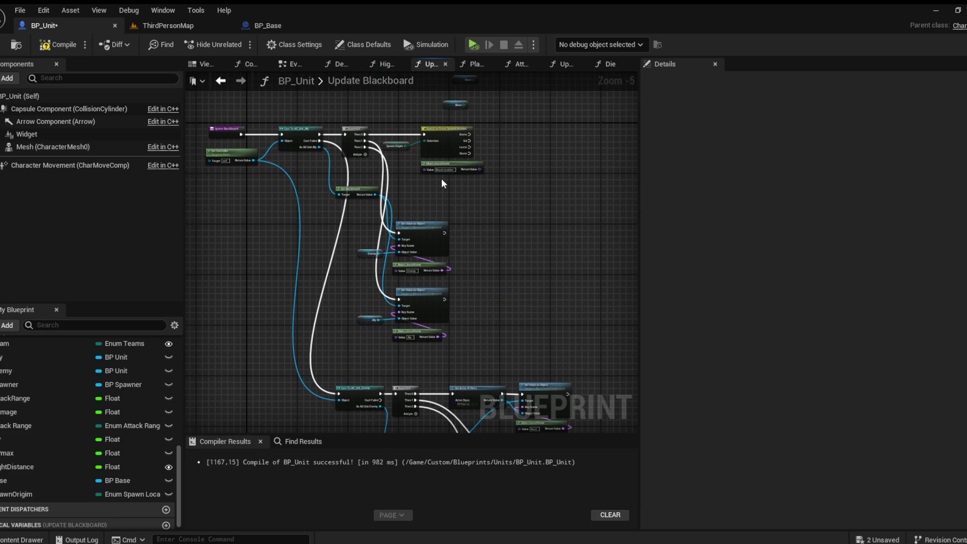
{"action": "left_click_drag", "start_coordinate": [442, 179], "coordinate": [497, 254]}
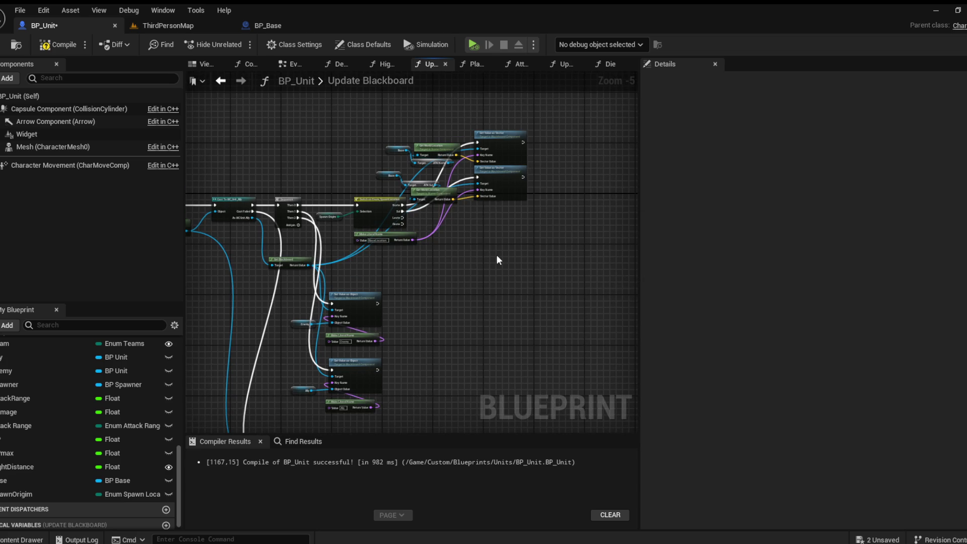
{"action": "key", "text": "ctrl+s"}
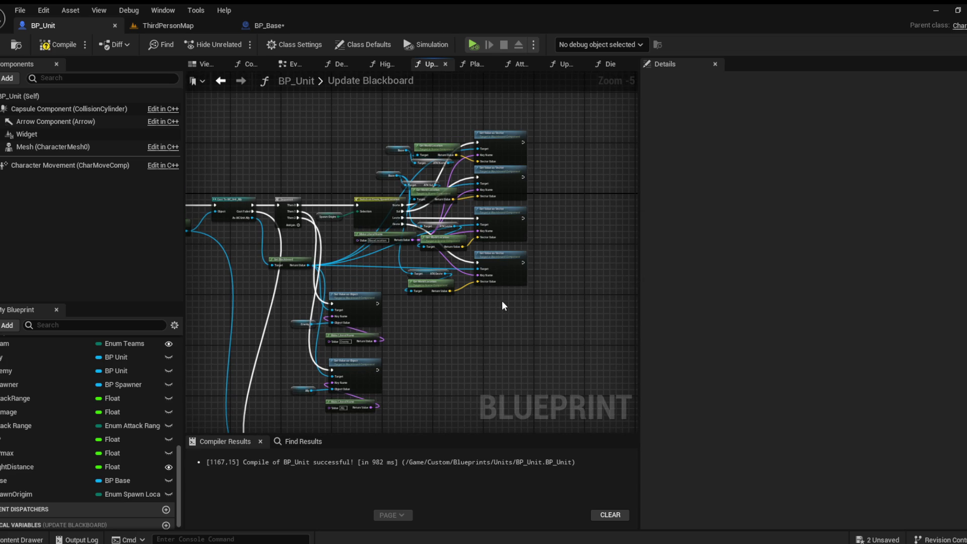
{"action": "mouse_move", "coordinate": [553, 310]}
{"action": "left_mouse_down"}
{"action": "mouse_move", "coordinate": [380, 125]}
{"action": "mouse_move", "coordinate": [320, 122]}
{"action": "left_mouse_up"}
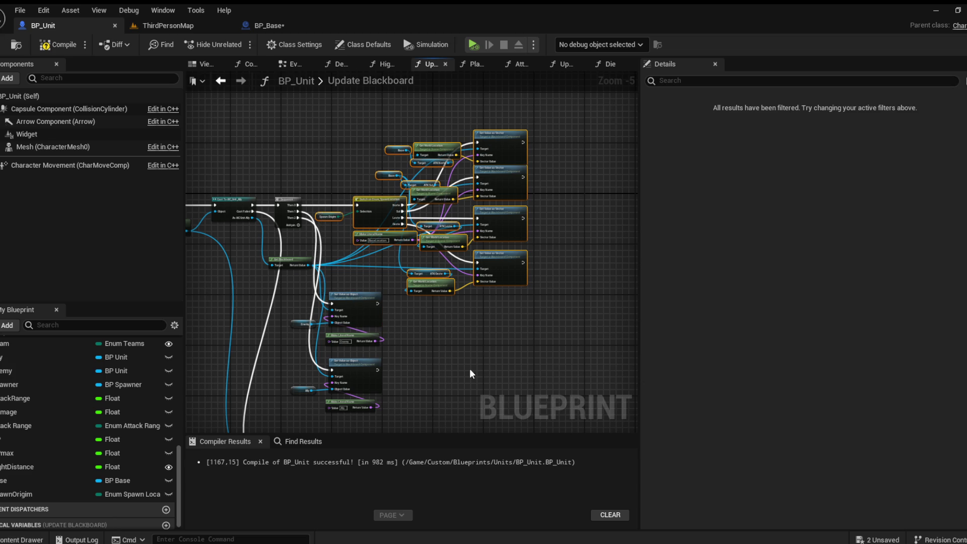
{"action": "scroll", "coordinate": [467, 364], "scroll_direction": "up", "scroll_amount": 1}
{"action": "left_click_drag", "start_coordinate": [485, 173], "coordinate": [369, 233]}
{"action": "key", "text": "Delete"}
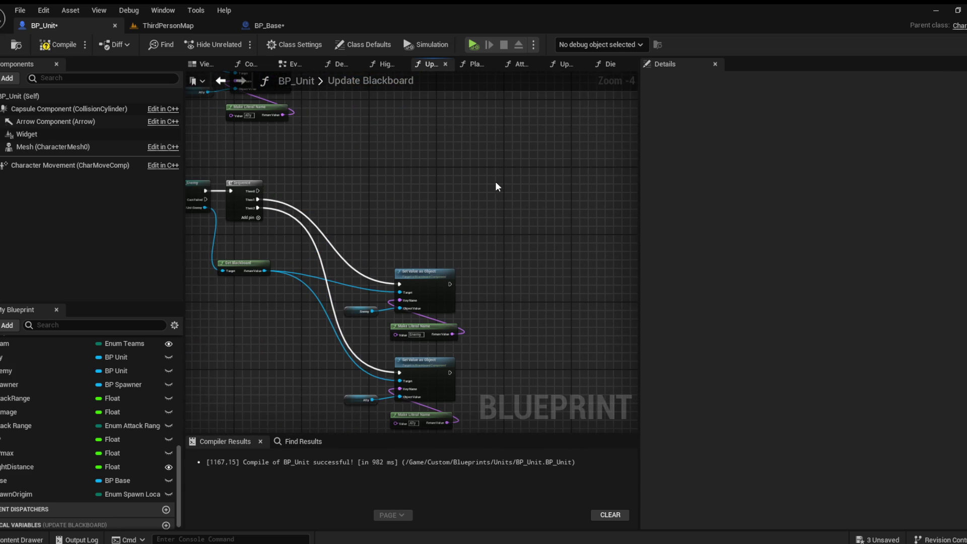
Paste the spawn-location nodes after the Sequence and wire all four vector setters to Get Blackboard
{"action": "key", "text": "ctrl+v"}
{"action": "mouse_move", "coordinate": [428, 185]}
{"action": "left_mouse_down"}
{"action": "mouse_move", "coordinate": [238, 199]}
{"action": "mouse_move", "coordinate": [257, 191]}
{"action": "left_mouse_up"}
{"action": "mouse_move", "coordinate": [585, 271]}
{"action": "left_mouse_down"}
{"action": "mouse_move", "coordinate": [216, 263]}
{"action": "mouse_move", "coordinate": [258, 272]}
{"action": "left_mouse_up"}
{"action": "left_click_drag", "start_coordinate": [585, 213], "coordinate": [258, 272]}
{"action": "mouse_move", "coordinate": [584, 157]}
{"action": "left_mouse_down"}
{"action": "mouse_move", "coordinate": [298, 243]}
{"action": "mouse_move", "coordinate": [264, 271]}
{"action": "left_mouse_up"}
{"action": "left_click_drag", "start_coordinate": [265, 271], "coordinate": [586, 112]}
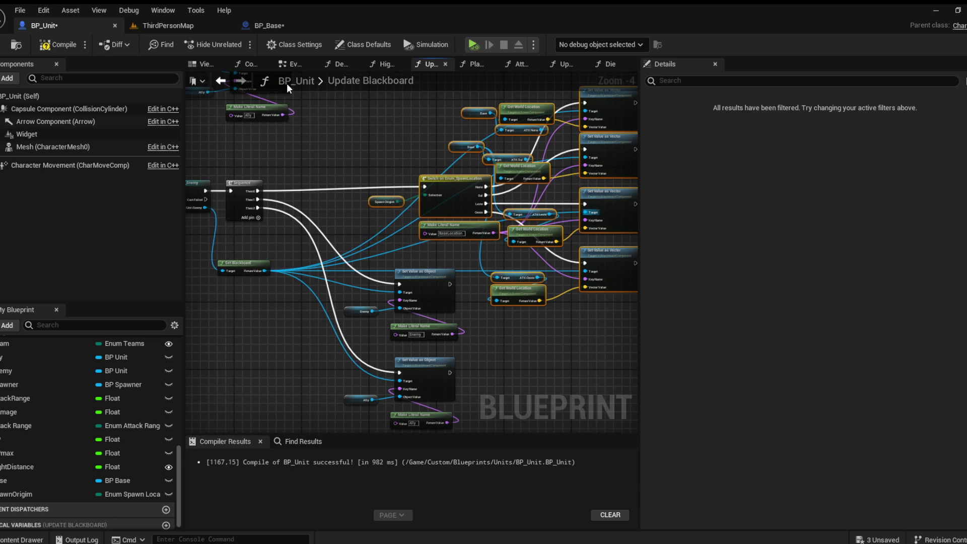
Compile and save BP_Unit, then inspect the ATK Oeste error node
{"action": "left_click", "coordinate": [57, 45]}
{"action": "key", "text": "ctrl+s"}
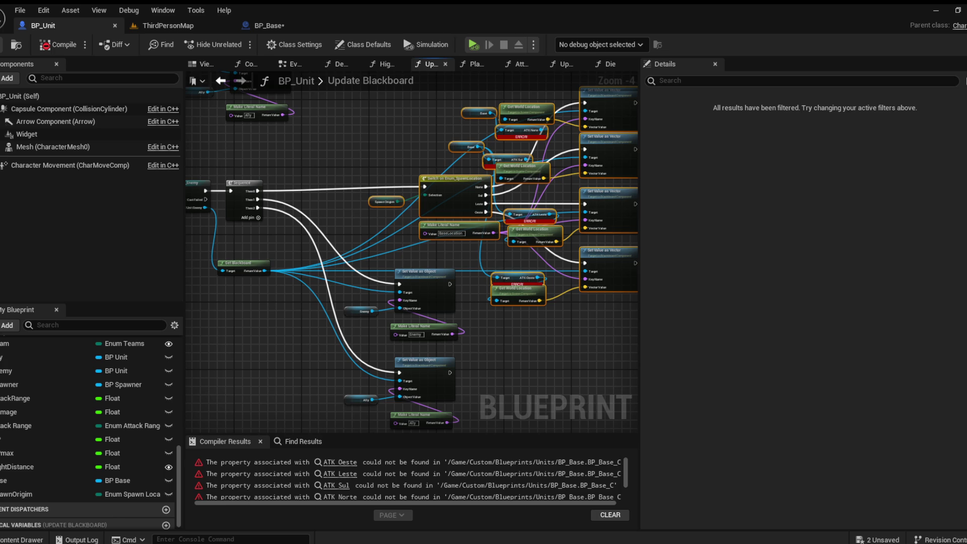
{"action": "mouse_move", "coordinate": [519, 152]}
{"action": "left_mouse_down"}
{"action": "mouse_move", "coordinate": [497, 166]}
{"action": "mouse_move", "coordinate": [459, 163]}
{"action": "left_mouse_up"}
{"action": "scroll", "coordinate": [497, 166], "scroll_direction": "up", "scroll_amount": 1}
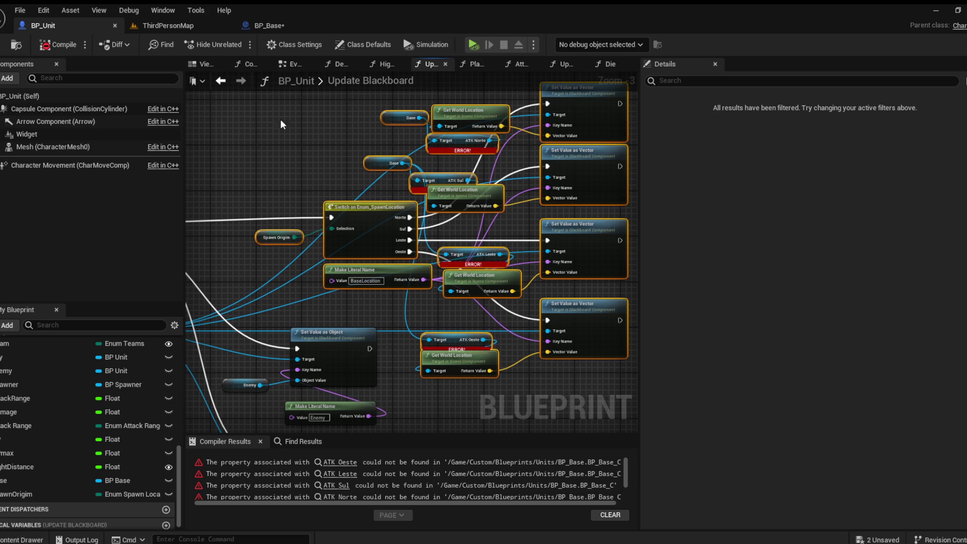
{"action": "left_click", "coordinate": [340, 462]}
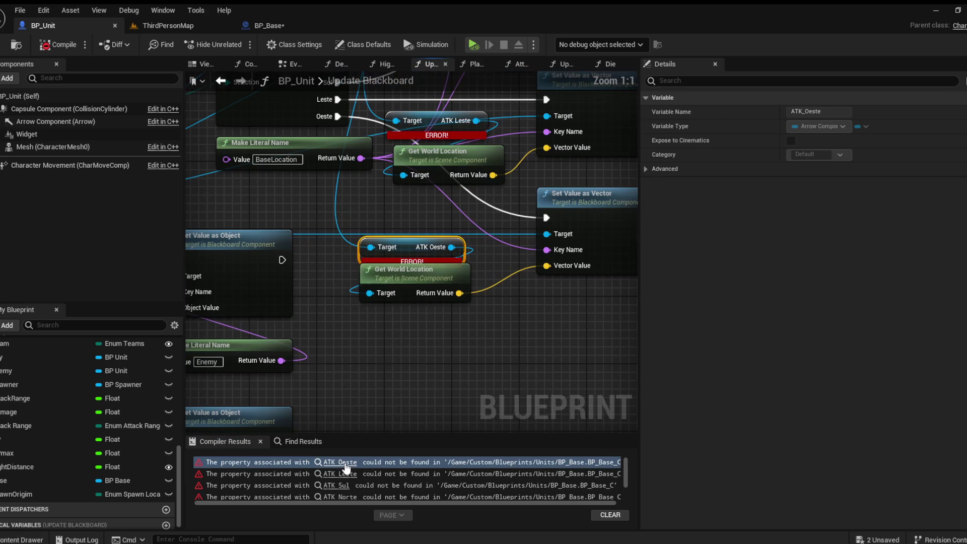
Recompile BP_Base and BP_Unit, then return to ThirdPersonMap
{"action": "left_click", "coordinate": [271, 27]}
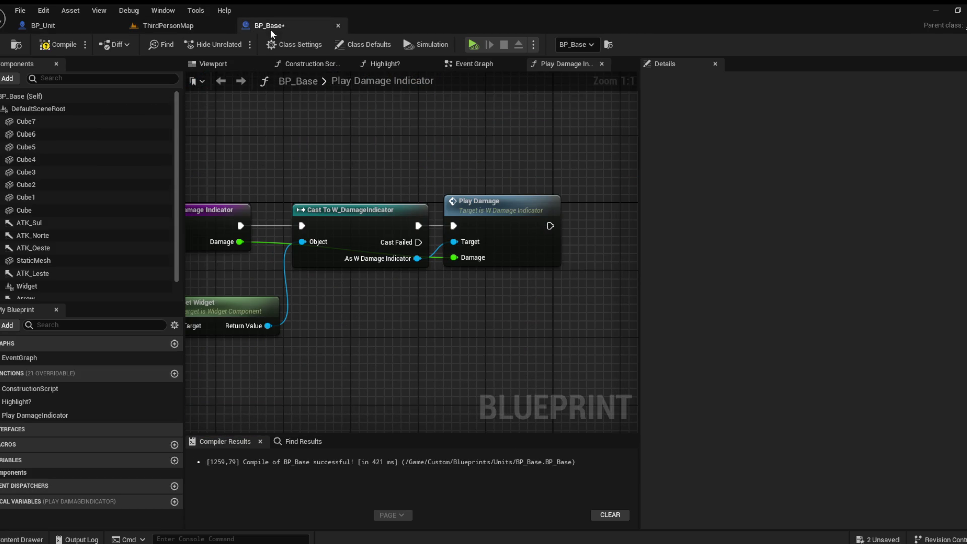
{"action": "left_click", "coordinate": [57, 49]}
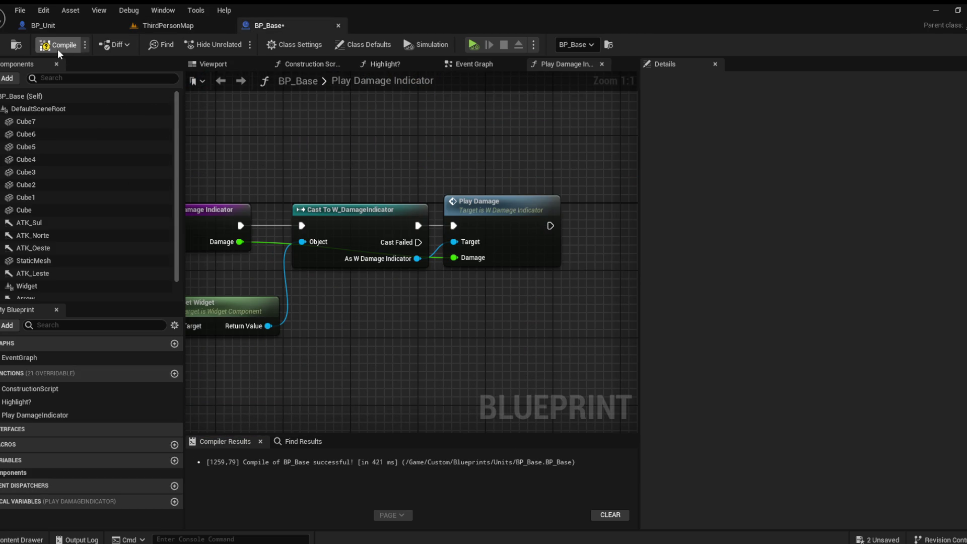
{"action": "left_click", "coordinate": [68, 27]}
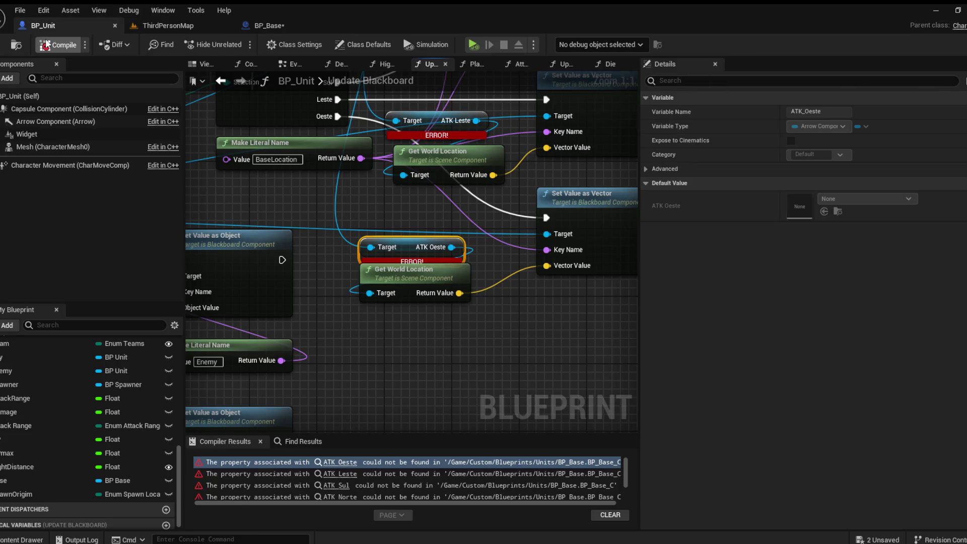
{"action": "left_click", "coordinate": [47, 46]}
{"action": "left_click", "coordinate": [151, 26]}
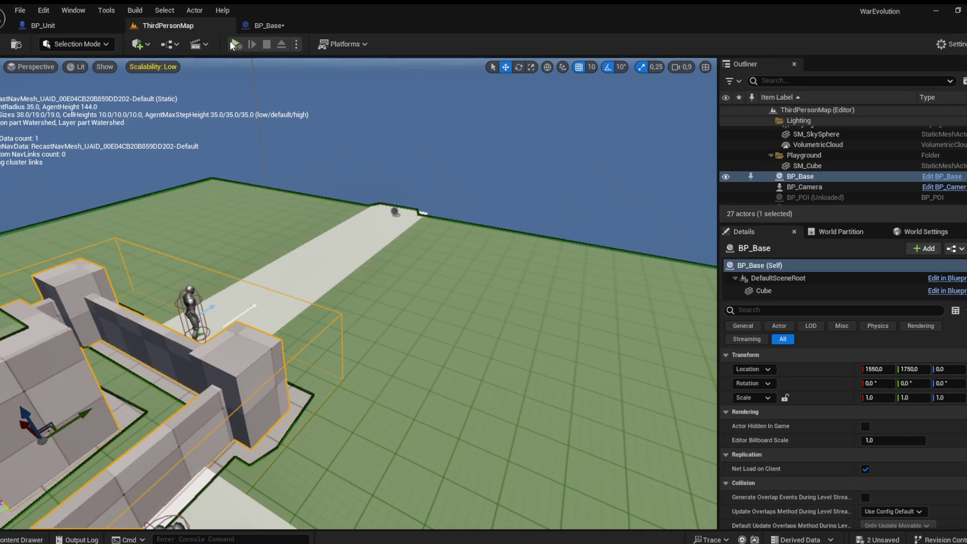
Test-play briefly, then review BP_Unit's spawn-location switch and BP_Base's event graph
{"action": "key", "text": "alt+p"}
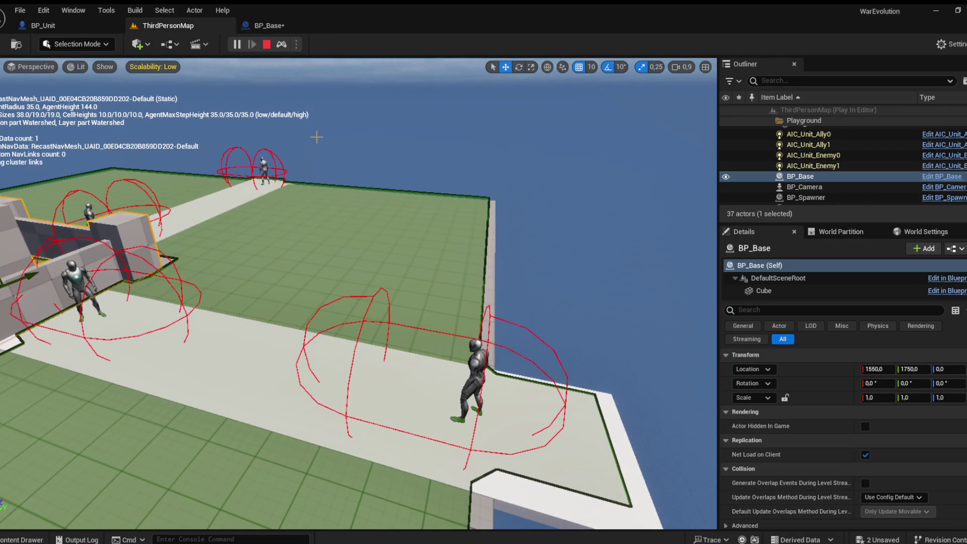
{"action": "key", "text": "Escape"}
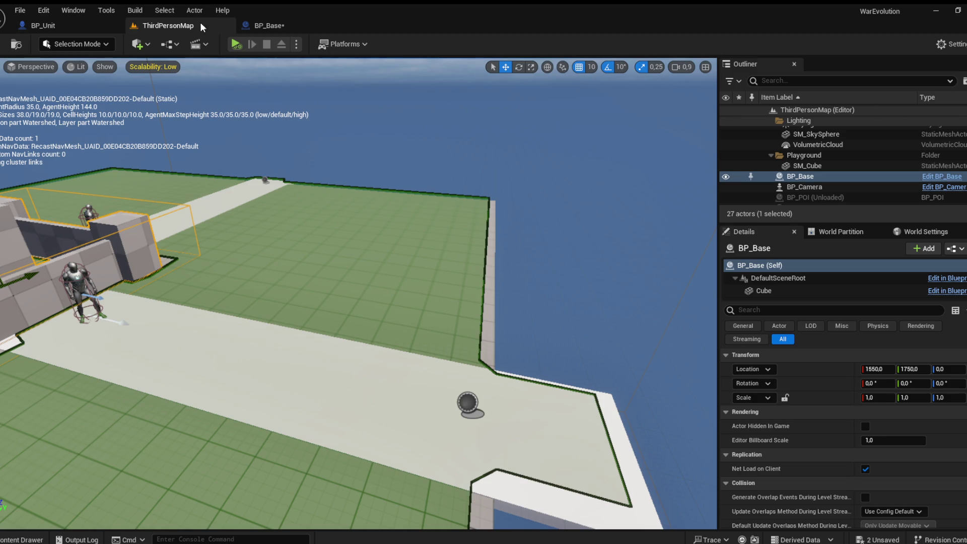
{"action": "left_click", "coordinate": [51, 26]}
{"action": "scroll", "coordinate": [280, 202], "scroll_direction": "down", "scroll_amount": 3}
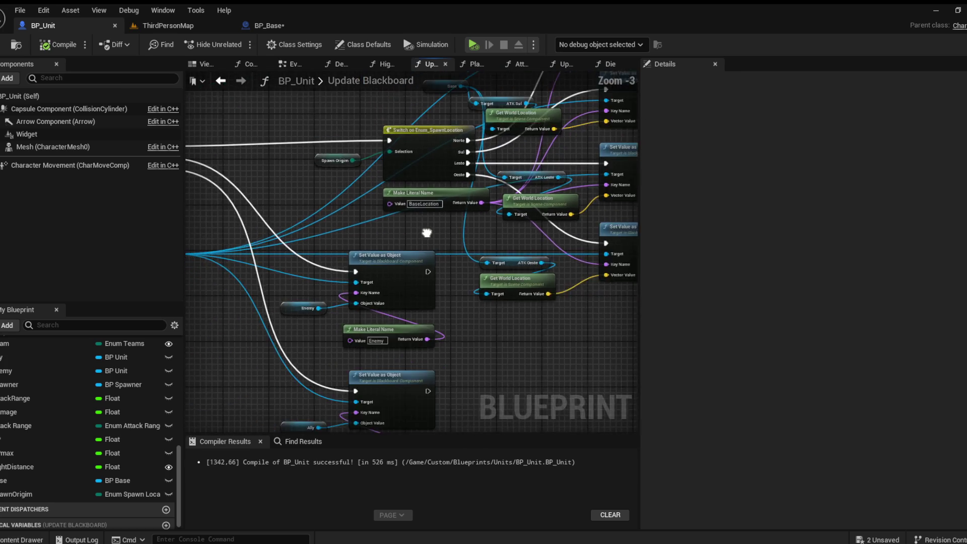
{"action": "mouse_move", "coordinate": [576, 311]}
{"action": "left_mouse_down"}
{"action": "mouse_move", "coordinate": [732, 319]}
{"action": "mouse_move", "coordinate": [460, 316]}
{"action": "mouse_move", "coordinate": [335, 353]}
{"action": "left_mouse_up"}
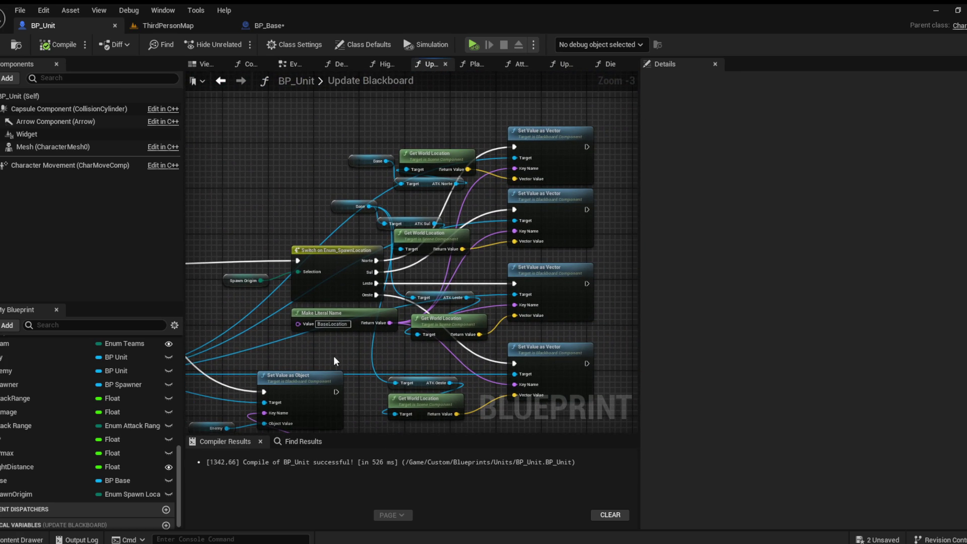
{"action": "left_click", "coordinate": [263, 26]}
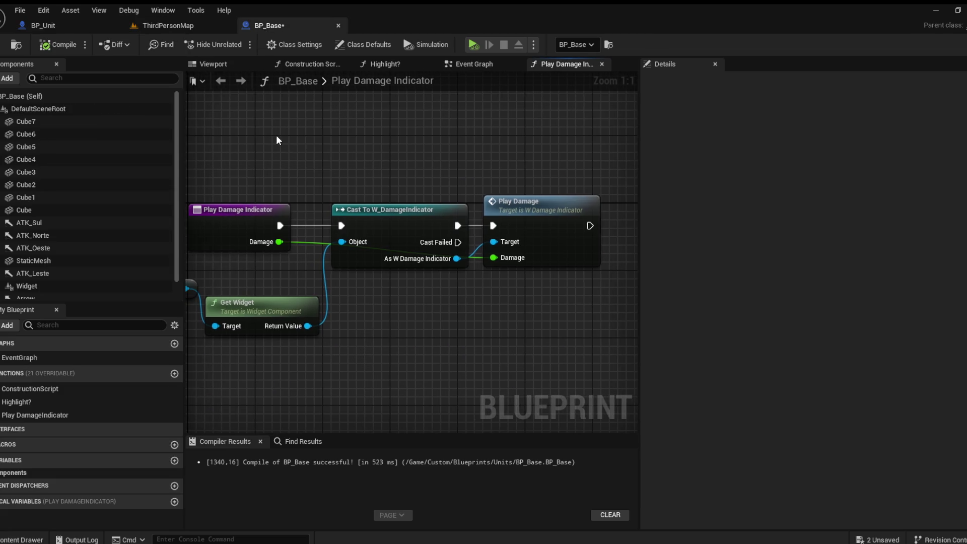
{"action": "left_click", "coordinate": [474, 65]}
{"action": "left_click", "coordinate": [179, 25]}
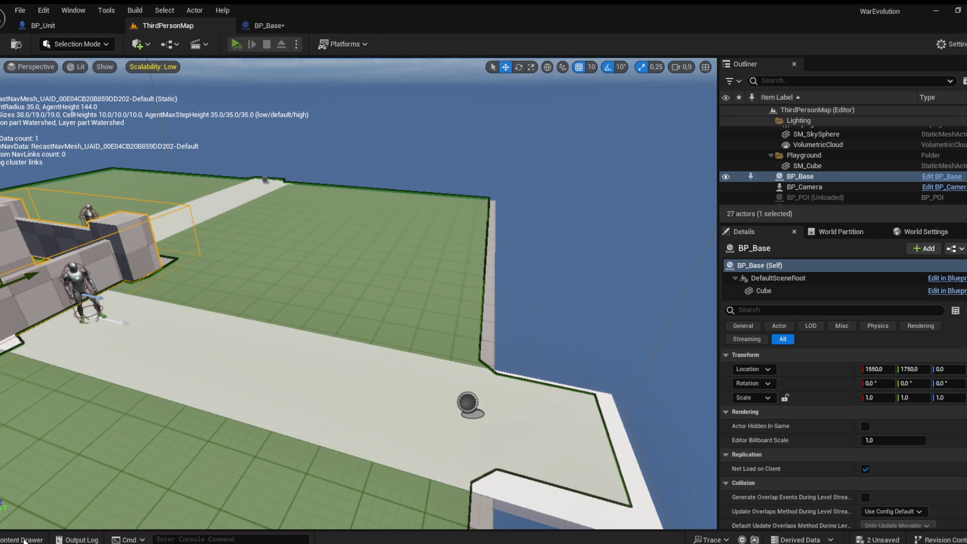
Start a play session and show the Units/AI folder in the Content Drawer
{"action": "key", "text": "alt+p"}
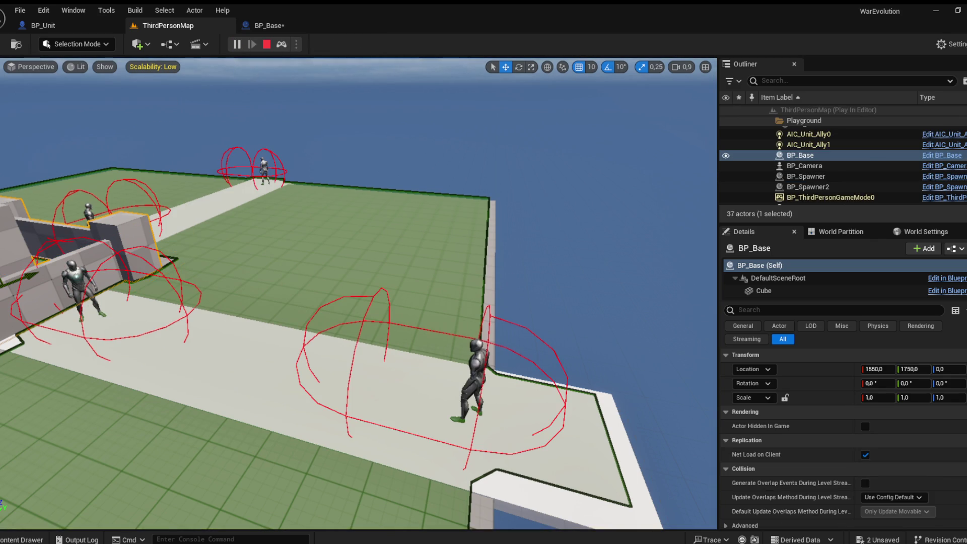
{"action": "key", "text": "ctrl+space"}
{"action": "key", "text": "ctrl+space"}
{"action": "left_click", "coordinate": [31, 539]}
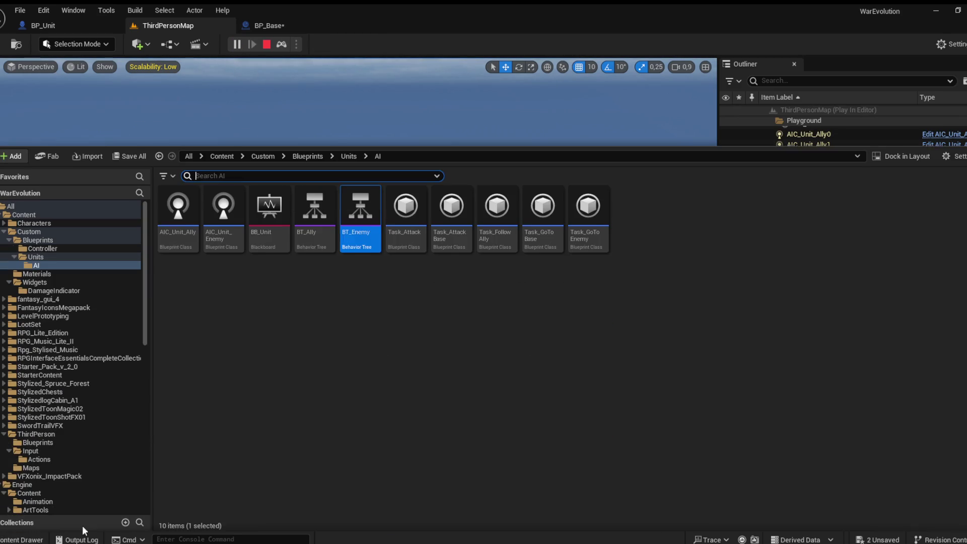
Open BT_Enemy and pick an enemy unit in the running level to debug its tree
{"action": "double_click", "coordinate": [360, 235]}
{"action": "scroll", "coordinate": [425, 309], "scroll_direction": "down", "scroll_amount": 5}
{"action": "scroll", "coordinate": [322, 301], "scroll_direction": "up", "scroll_amount": 2}
{"action": "left_click", "coordinate": [168, 26]}
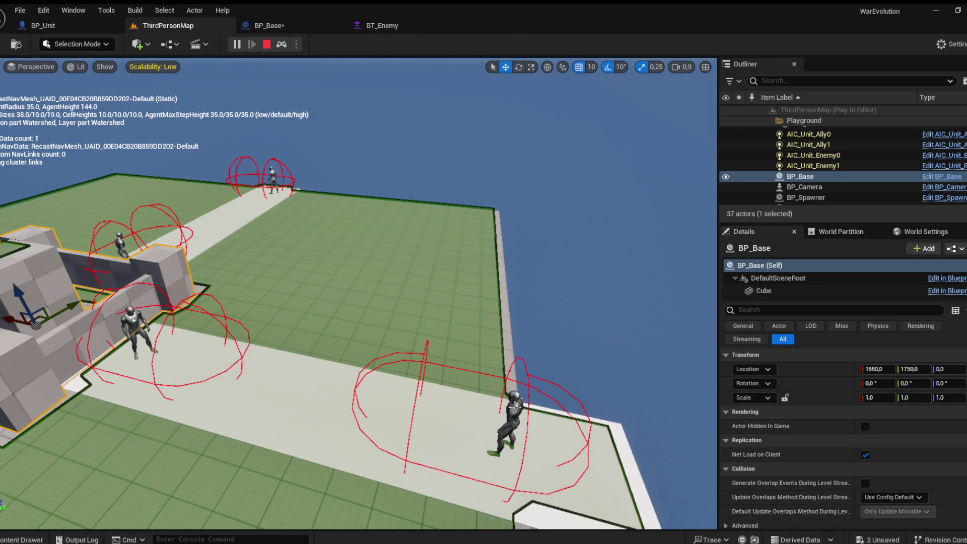
{"action": "left_click", "coordinate": [385, 24]}
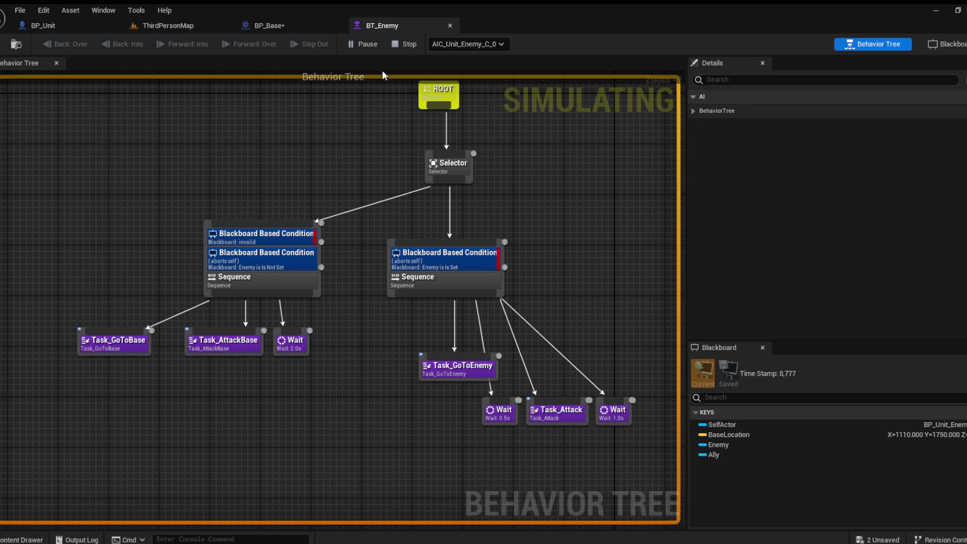
{"action": "mouse_move", "coordinate": [371, 153]}
{"action": "left_mouse_down"}
{"action": "mouse_move", "coordinate": [370, 251]}
{"action": "mouse_move", "coordinate": [344, 201]}
{"action": "left_mouse_up"}
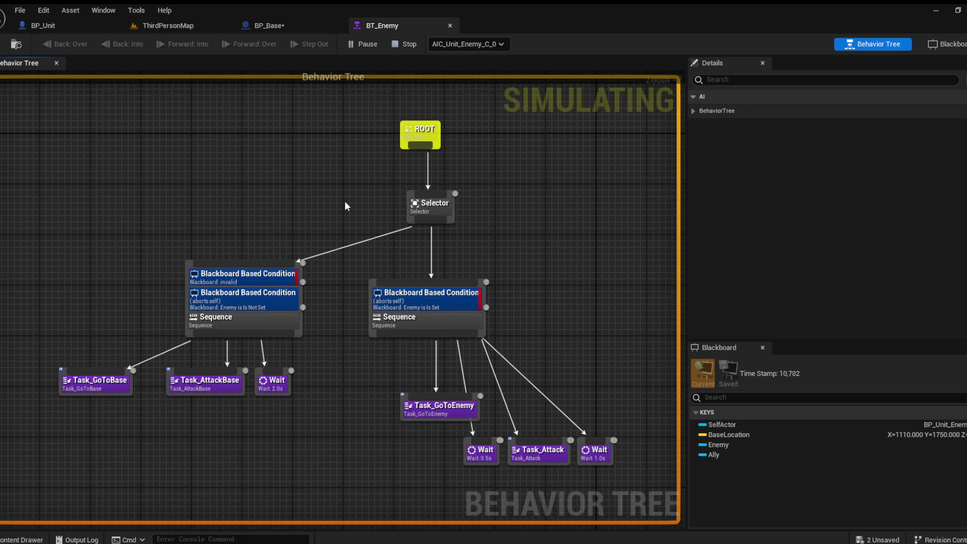
Stop play and set the go-to-base branch's top condition key to BaseLocation
{"action": "left_click", "coordinate": [268, 280]}
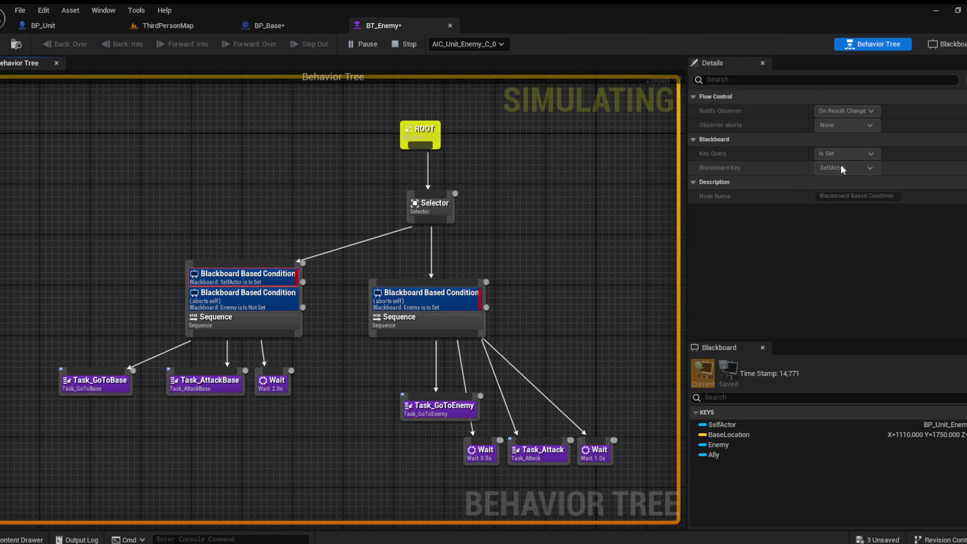
{"action": "key", "text": "Escape"}
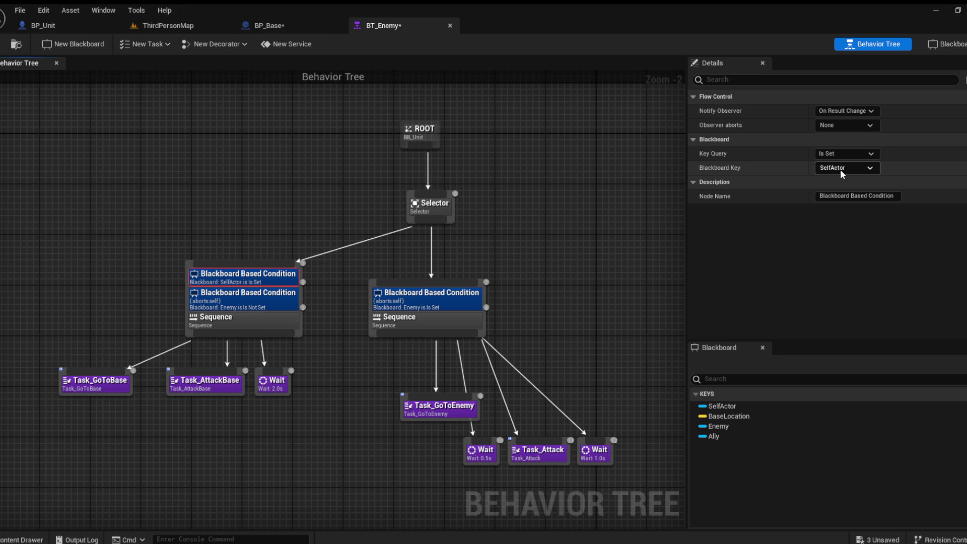
{"action": "key", "text": "Down"}
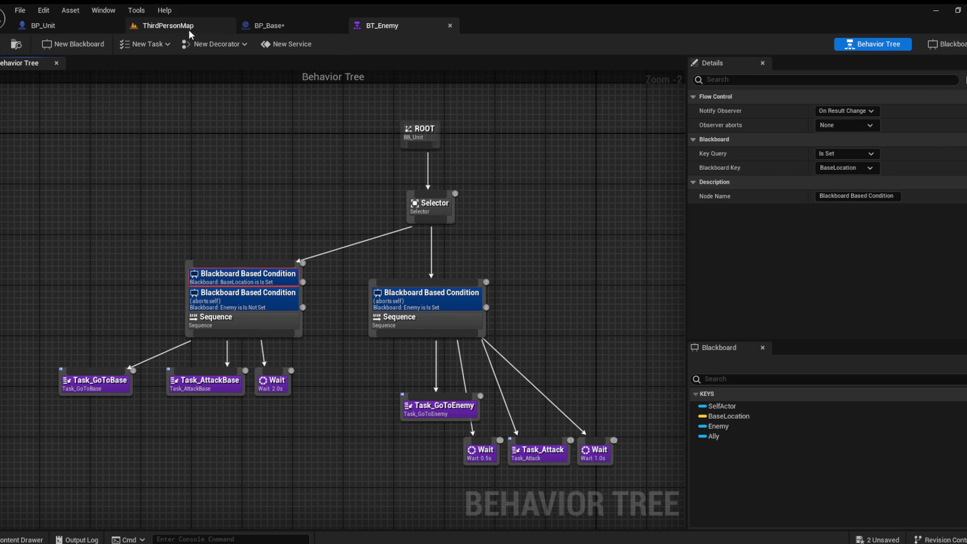
{"action": "left_click", "coordinate": [159, 26]}
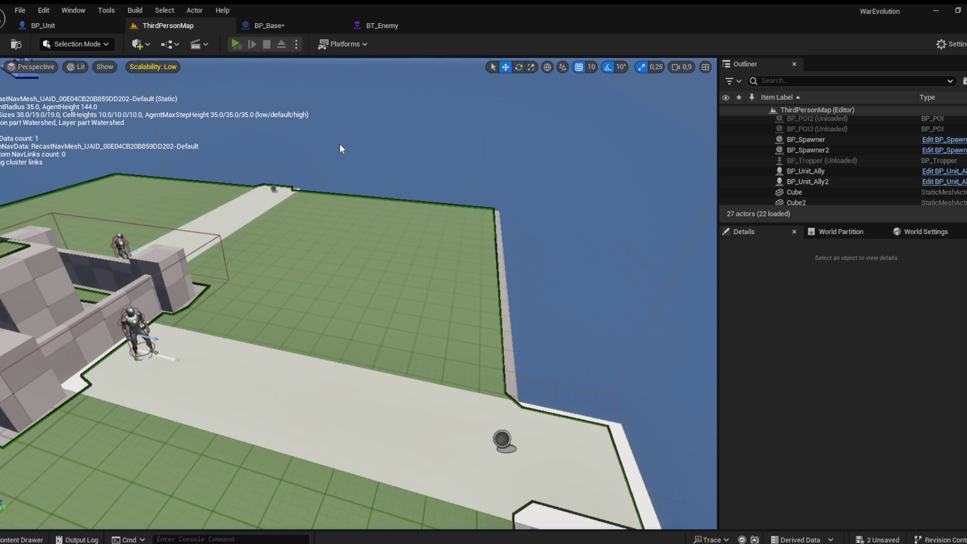
Play the level, walk the player forward, and watch BT_Enemy's tree run alongside the game
{"action": "key", "text": "alt+p"}
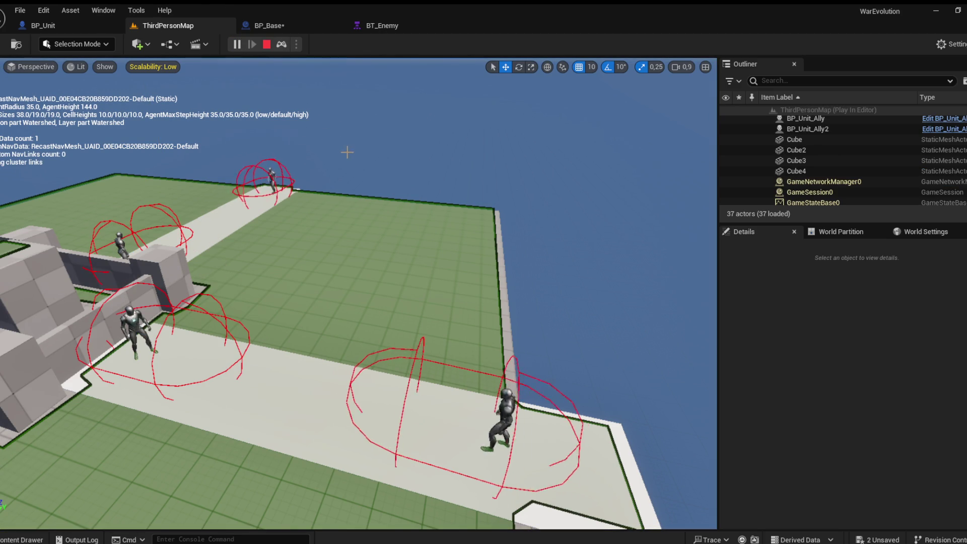
{"action": "left_click", "coordinate": [369, 161]}
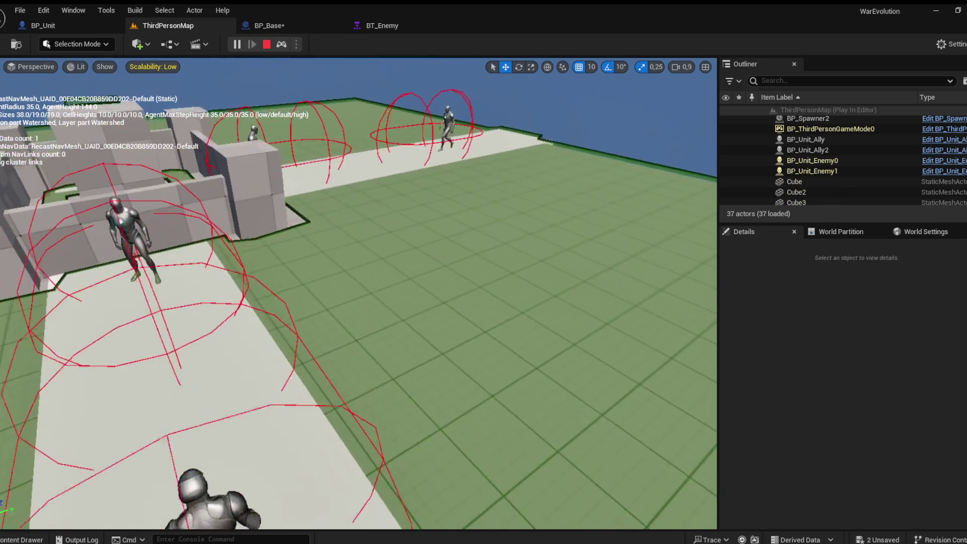
{"action": "key", "text": "w"}
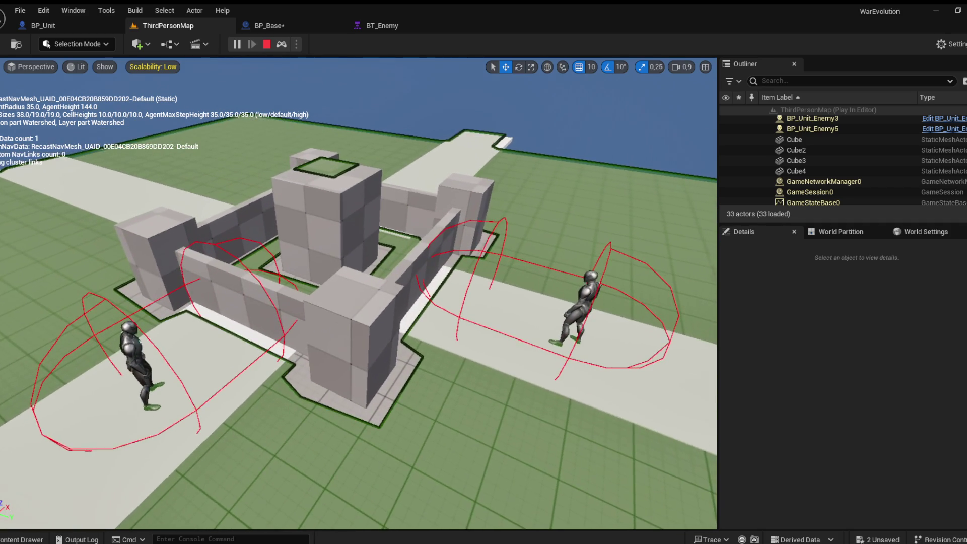
{"action": "left_click", "coordinate": [391, 25]}
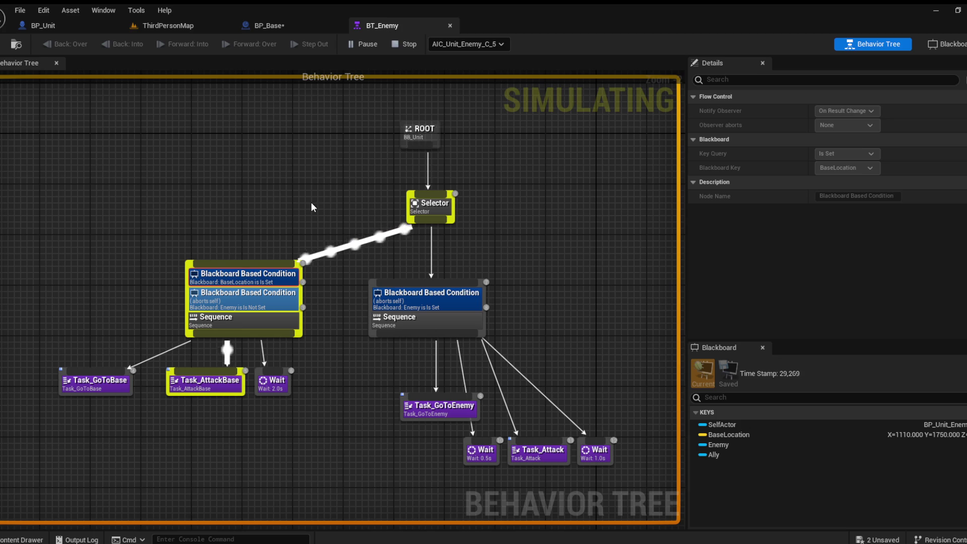
{"action": "left_click", "coordinate": [161, 28]}
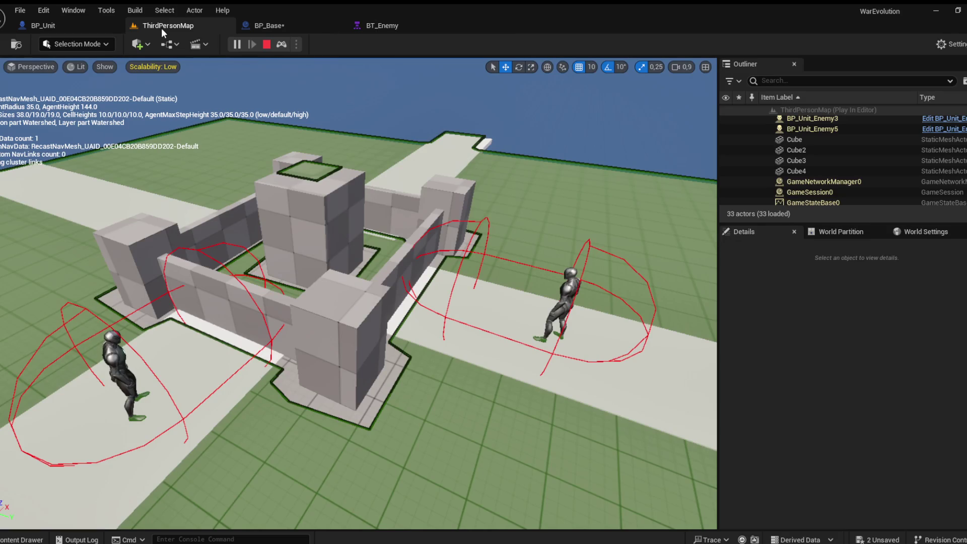
{"action": "left_click", "coordinate": [392, 29]}
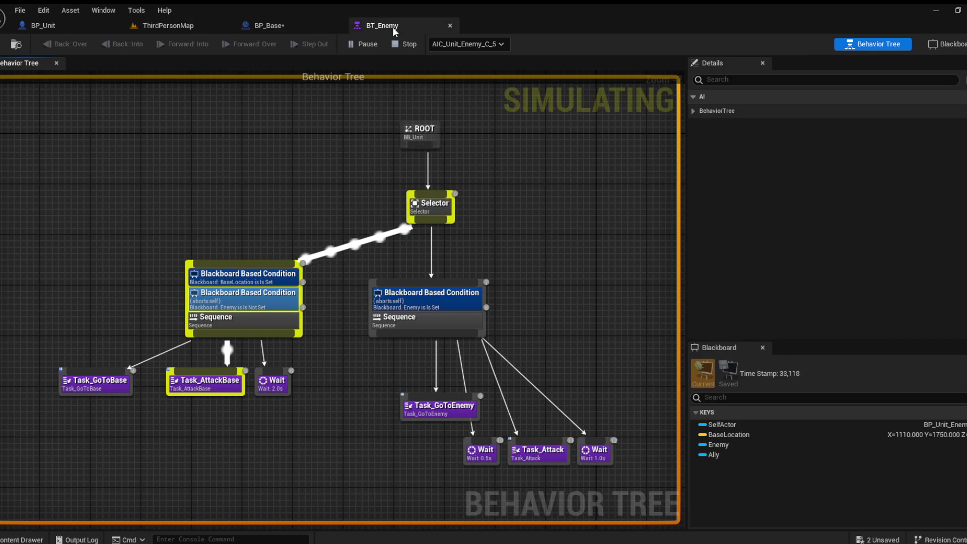
{"action": "left_click", "coordinate": [174, 28]}
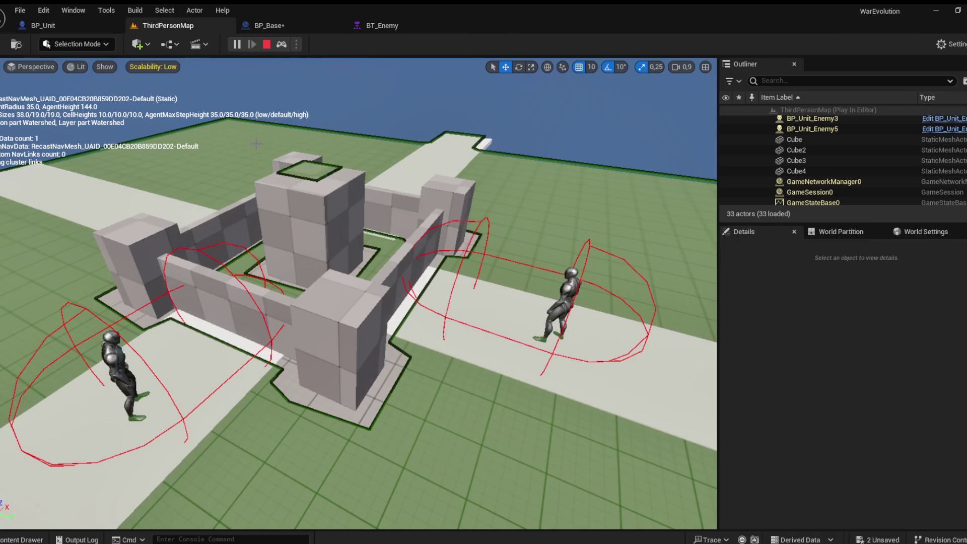
Stop the play session from the behavior tree and open the Task_AttackBase blueprint
{"action": "scroll", "coordinate": [227, 112], "scroll_direction": "up", "scroll_amount": 3}
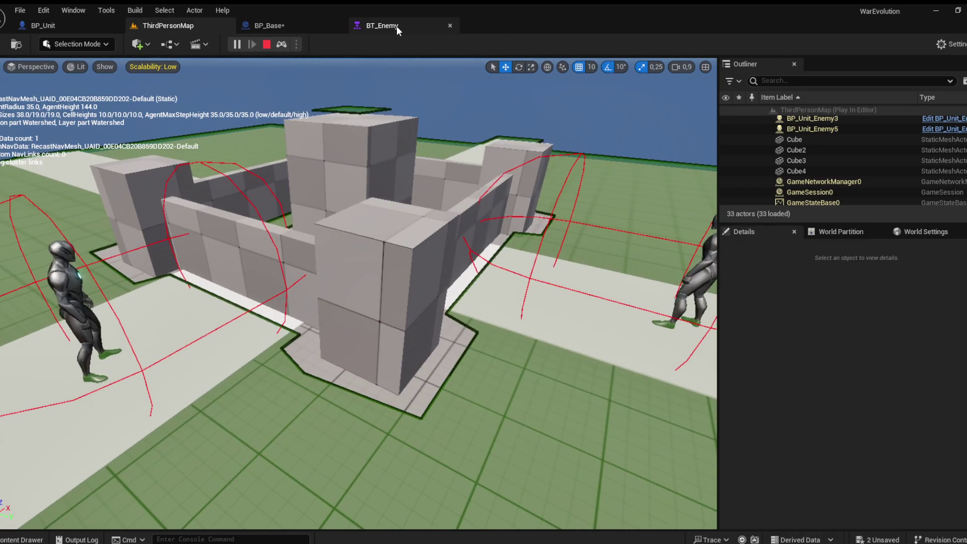
{"action": "left_click", "coordinate": [397, 29]}
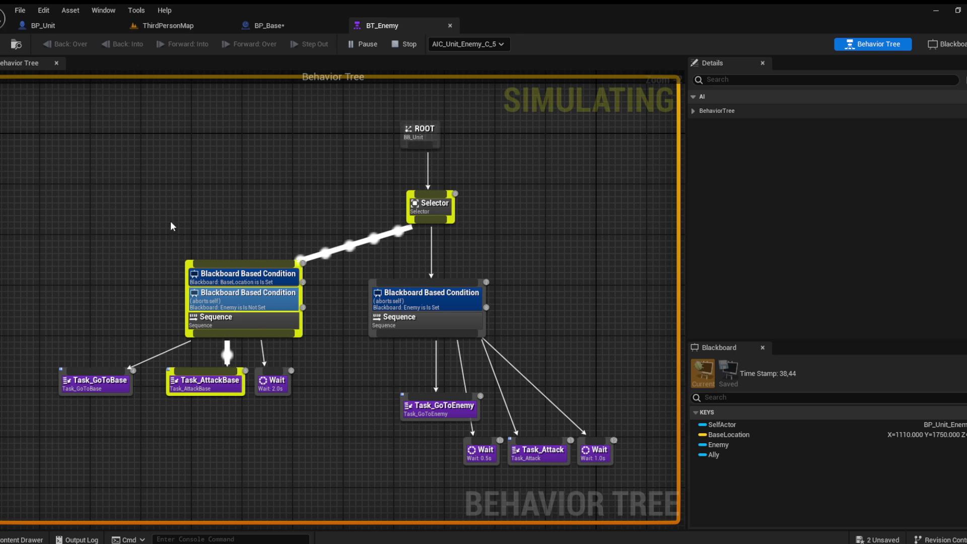
{"action": "key", "text": "Escape"}
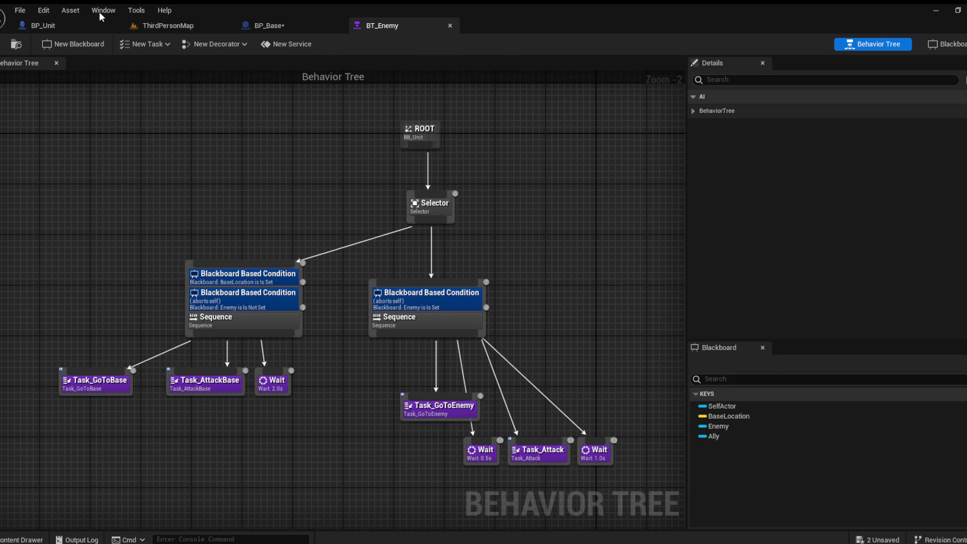
{"action": "double_click", "coordinate": [206, 385]}
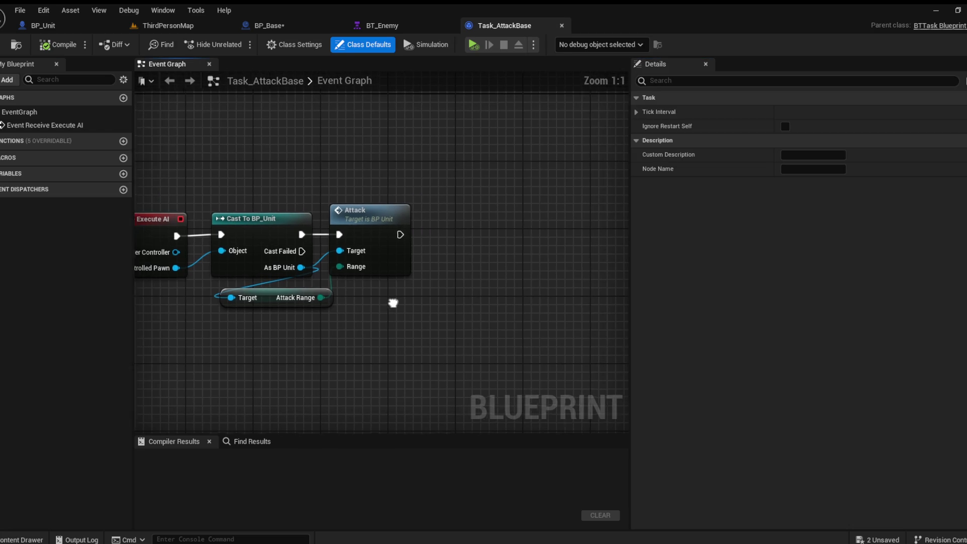
Connect Finish Execute (Success) after Attack in Task_AttackBase, compile, and view BP_Base's viewport
{"action": "left_click_drag", "start_coordinate": [398, 234], "coordinate": [479, 228]}
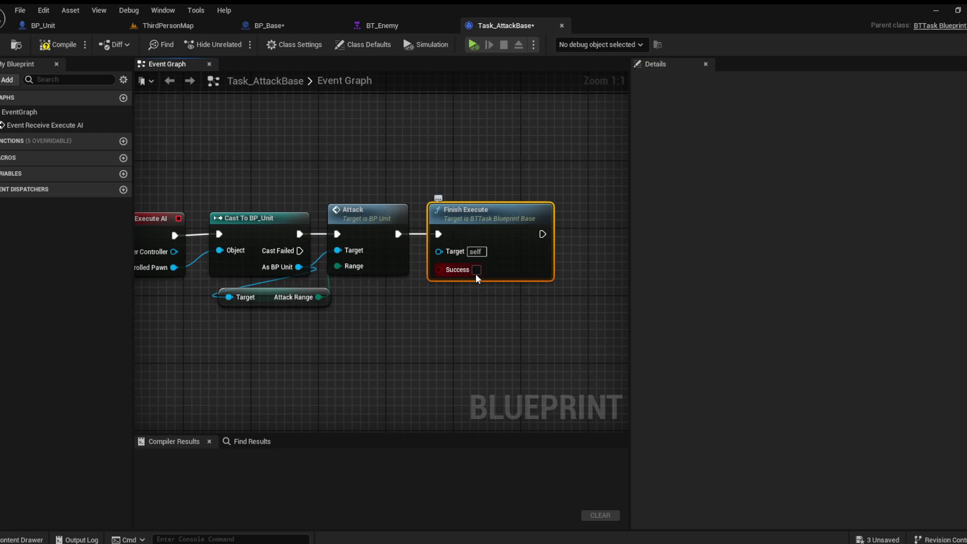
{"action": "left_click_drag", "start_coordinate": [417, 304], "coordinate": [475, 312]}
{"action": "left_click", "coordinate": [66, 46]}
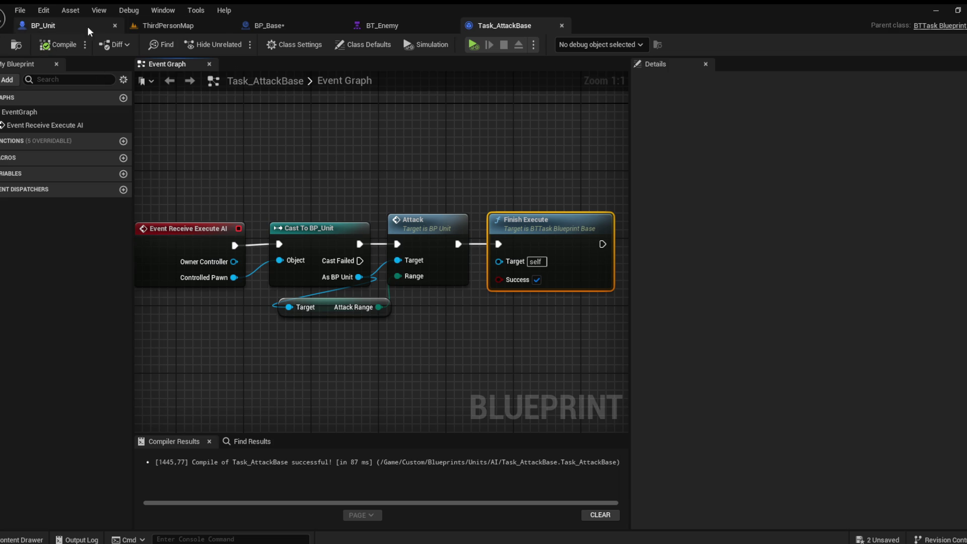
{"action": "left_click", "coordinate": [267, 29]}
{"action": "left_click", "coordinate": [211, 63]}
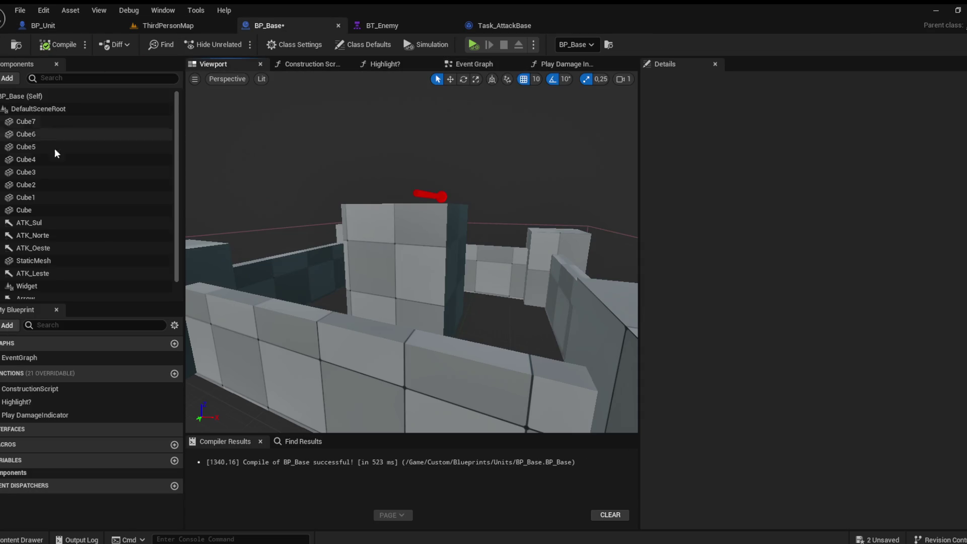
Move the ATK_Leste attack point closer to the base (X 300) and check the other attack points
{"action": "scroll", "coordinate": [244, 247], "scroll_direction": "down", "scroll_amount": 5}
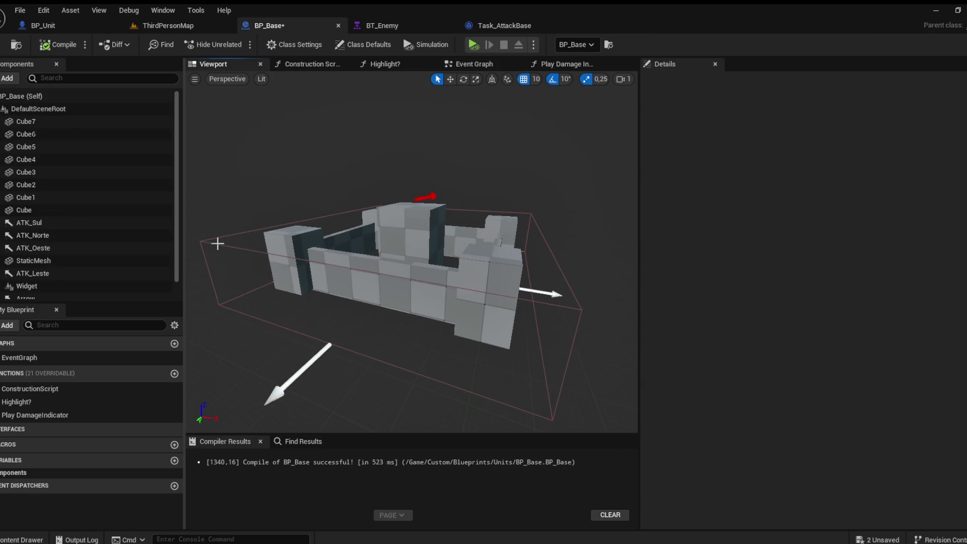
{"action": "left_click", "coordinate": [217, 244]}
{"action": "key", "text": "w"}
{"action": "mouse_move", "coordinate": [439, 309]}
{"action": "left_mouse_down"}
{"action": "mouse_move", "coordinate": [440, 287]}
{"action": "mouse_move", "coordinate": [439, 309]}
{"action": "mouse_move", "coordinate": [468, 290]}
{"action": "left_mouse_up"}
{"action": "left_click", "coordinate": [481, 305]}
{"action": "mouse_move", "coordinate": [383, 302]}
{"action": "left_mouse_down"}
{"action": "mouse_move", "coordinate": [317, 330]}
{"action": "mouse_move", "coordinate": [360, 285]}
{"action": "mouse_move", "coordinate": [356, 184]}
{"action": "mouse_move", "coordinate": [317, 298]}
{"action": "mouse_move", "coordinate": [414, 285]}
{"action": "left_mouse_up"}
{"action": "left_click", "coordinate": [316, 330]}
{"action": "left_click", "coordinate": [318, 300]}
{"action": "left_click", "coordinate": [370, 292]}
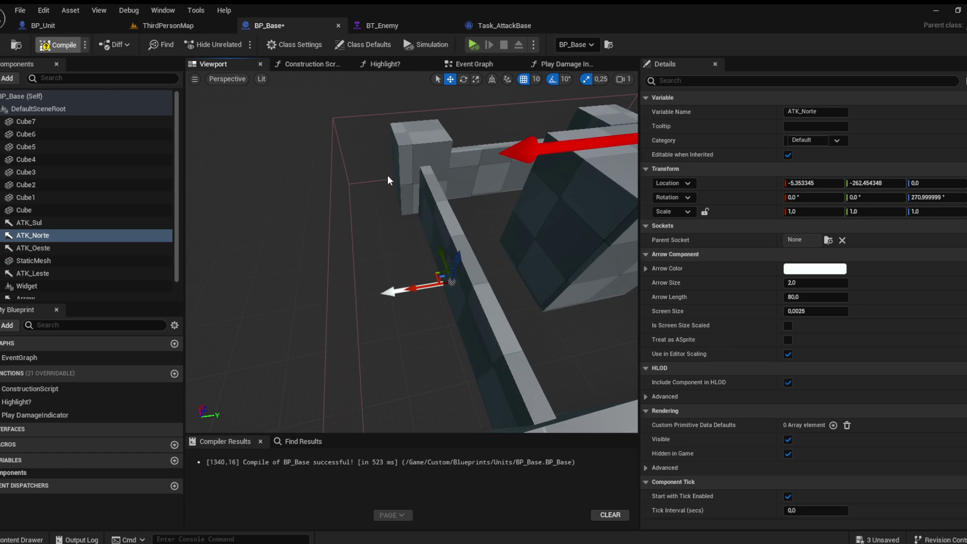
Set BP_Base's Box component to block the Visibility trace
{"action": "left_click", "coordinate": [475, 173]}
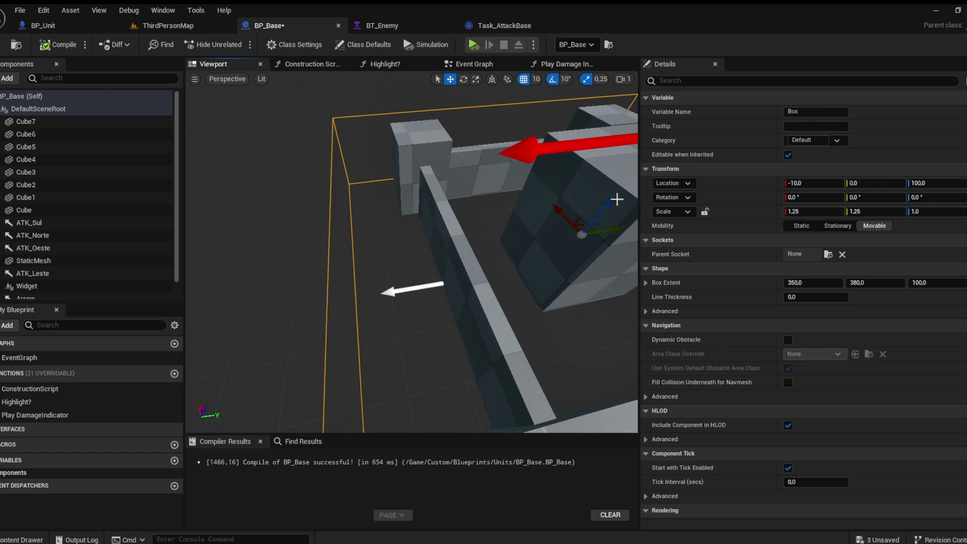
{"action": "scroll", "coordinate": [709, 373], "scroll_direction": "down", "scroll_amount": 8}
{"action": "scroll", "coordinate": [755, 343], "scroll_direction": "down", "scroll_amount": 5}
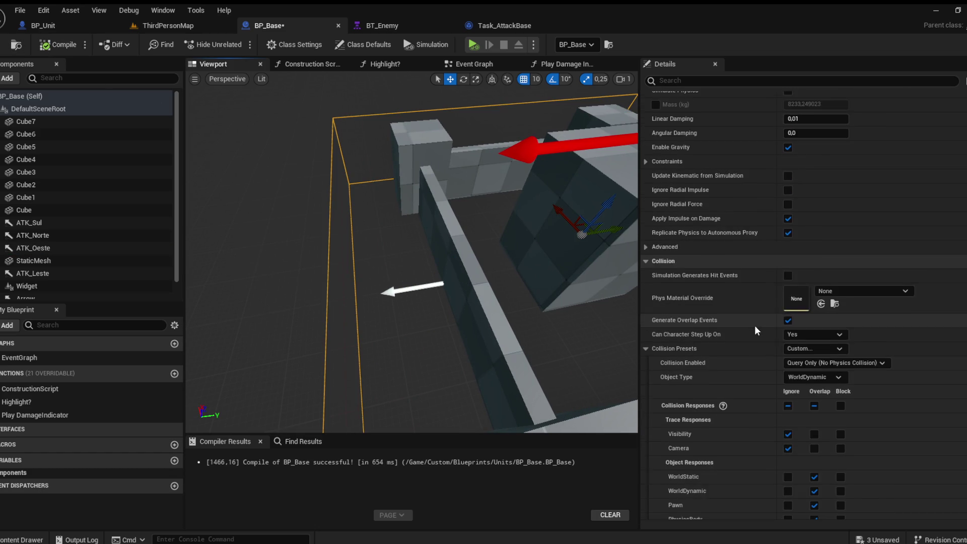
{"action": "left_click", "coordinate": [840, 332]}
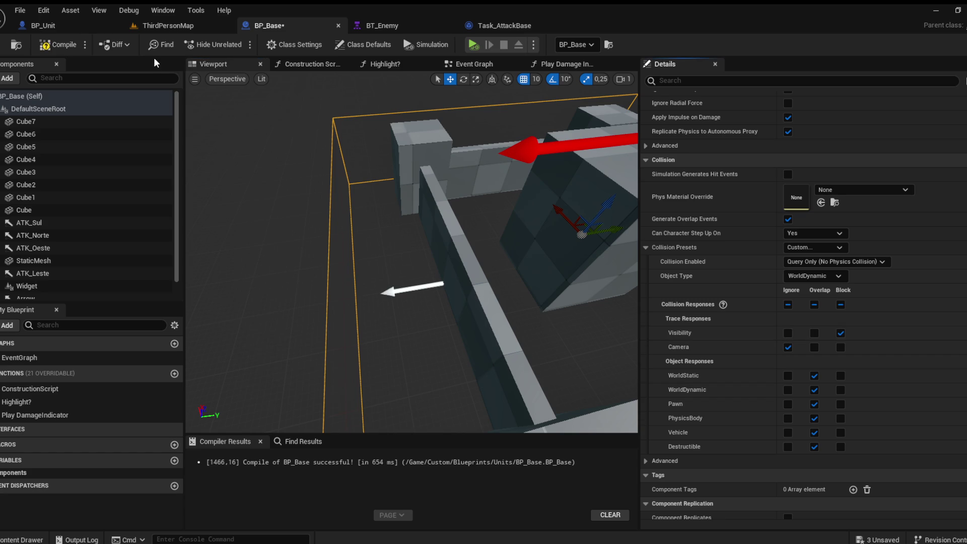
{"action": "left_click", "coordinate": [160, 28]}
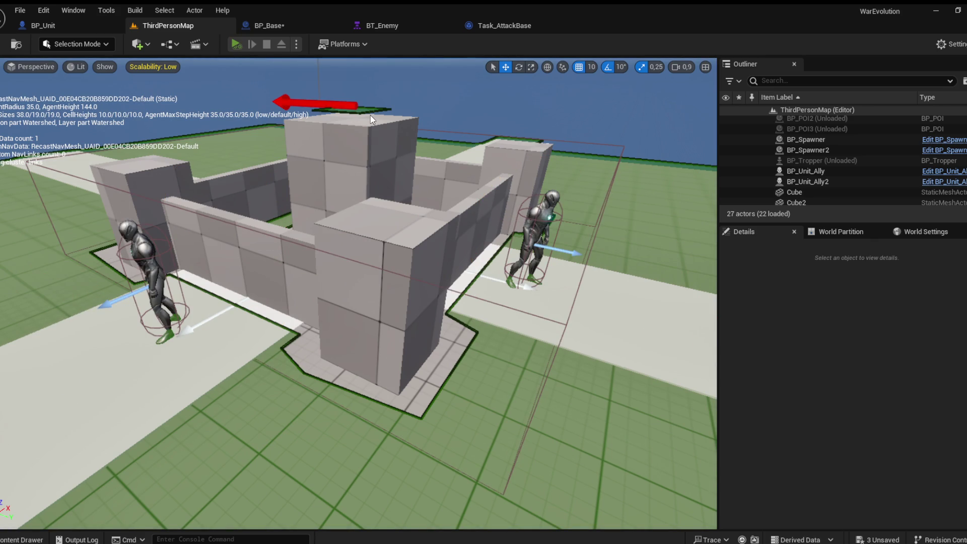
Run a short ThirdPersonMap playtest, stop it, and go back to BP_Base
{"action": "key", "text": "alt+p"}
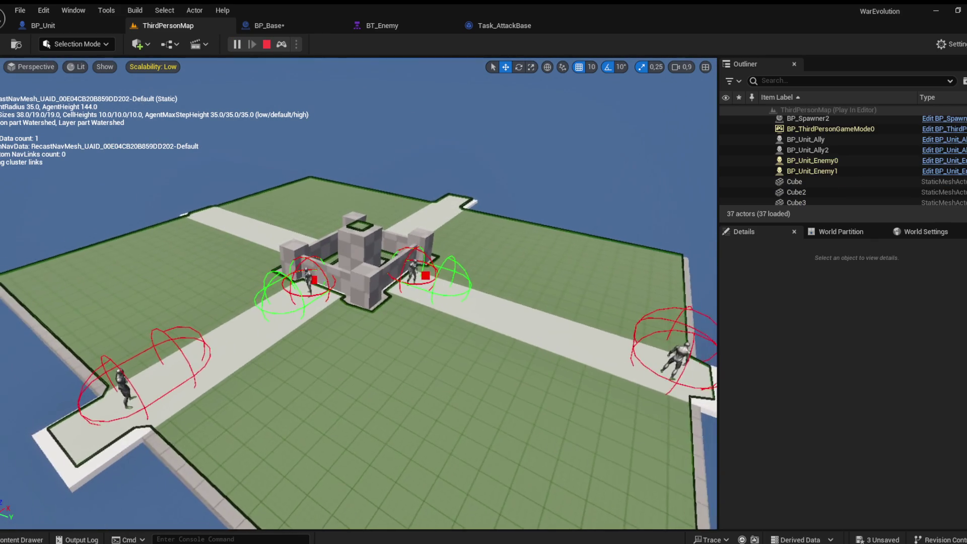
{"action": "scroll", "coordinate": [363, 149], "scroll_direction": "up", "scroll_amount": 3}
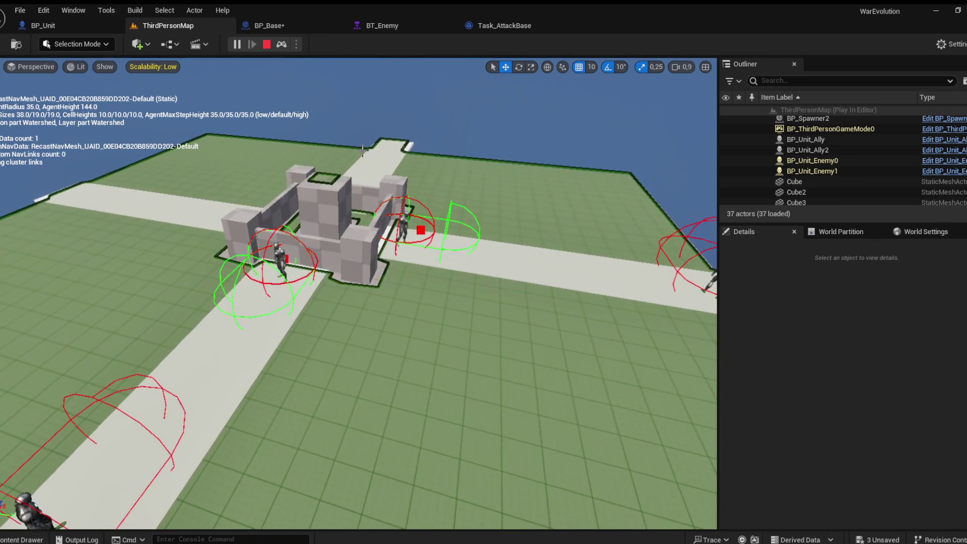
{"action": "scroll", "coordinate": [362, 149], "scroll_direction": "down", "scroll_amount": 3}
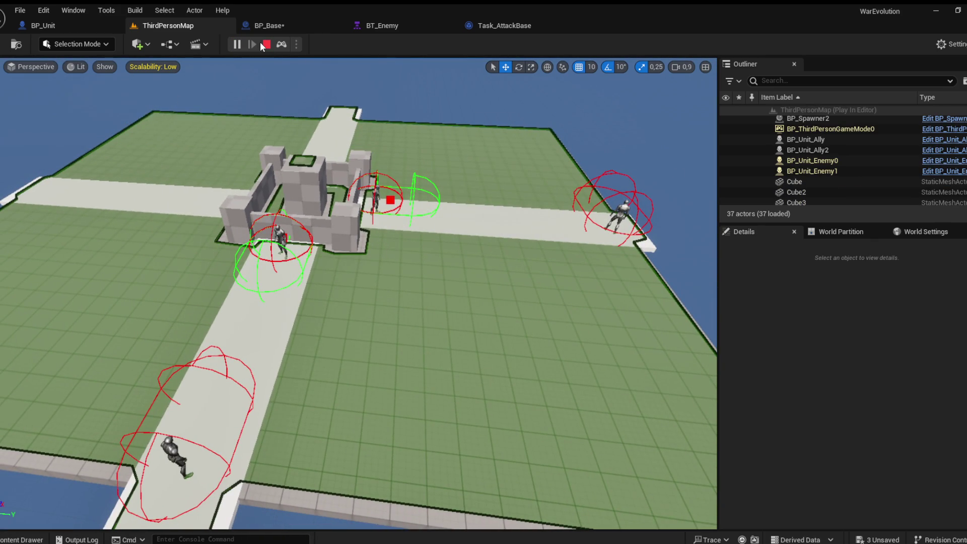
{"action": "key", "text": "Escape"}
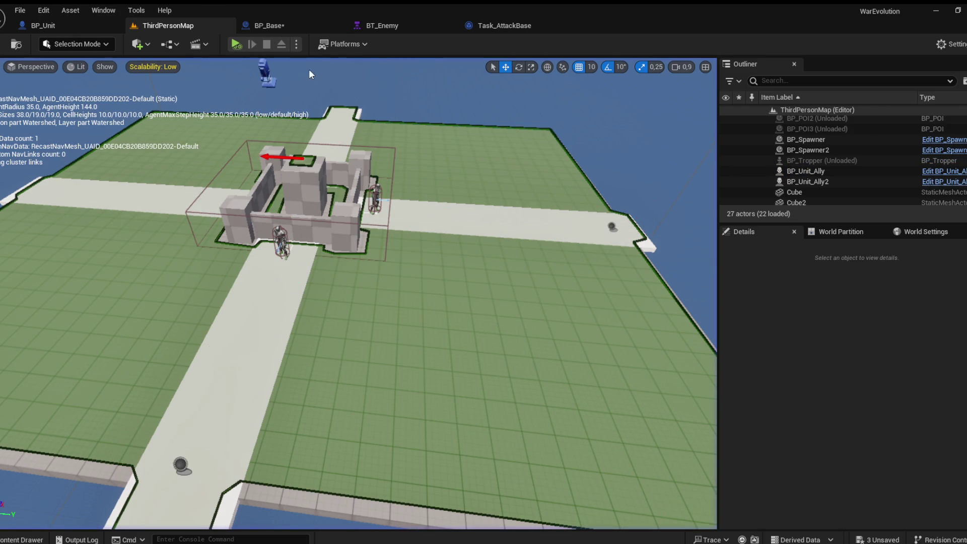
{"action": "left_click", "coordinate": [288, 26]}
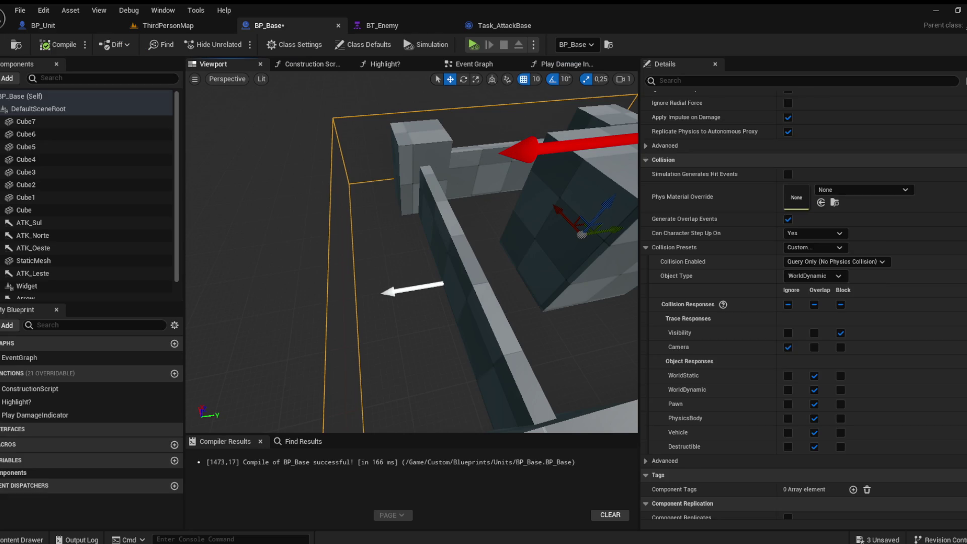
Inspect BP_Base's ATK_Norte, ATK_Oeste, ATK_Sul and ATK_Leste attack point arrows
{"action": "left_click", "coordinate": [416, 288]}
{"action": "mouse_move", "coordinate": [412, 302]}
{"action": "left_mouse_down"}
{"action": "mouse_move", "coordinate": [443, 388]}
{"action": "mouse_move", "coordinate": [491, 416]}
{"action": "mouse_move", "coordinate": [383, 312]}
{"action": "left_mouse_up"}
{"action": "left_click", "coordinate": [482, 403]}
{"action": "left_click", "coordinate": [404, 273]}
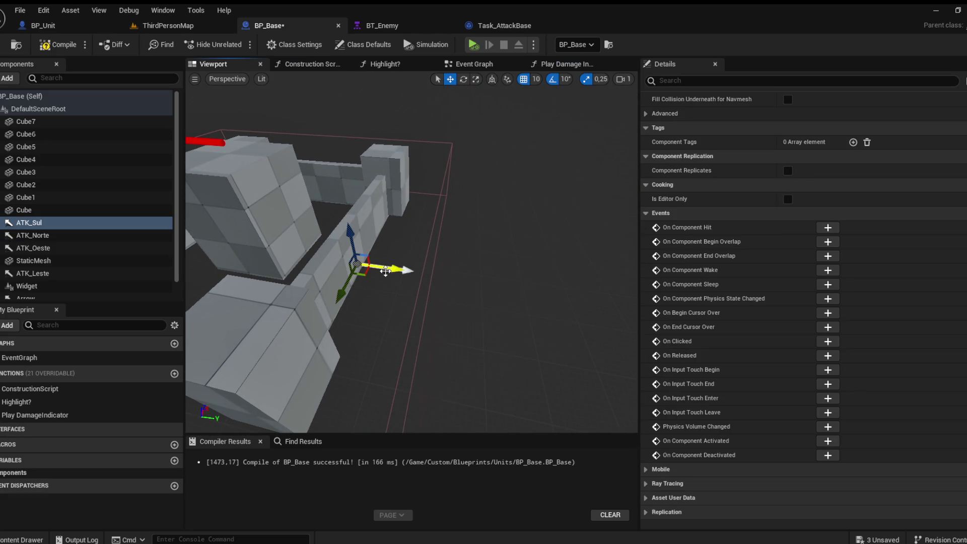
{"action": "mouse_move", "coordinate": [405, 274]}
{"action": "left_mouse_down"}
{"action": "mouse_move", "coordinate": [361, 282]}
{"action": "mouse_move", "coordinate": [376, 280]}
{"action": "left_mouse_up"}
{"action": "left_click", "coordinate": [362, 282]}
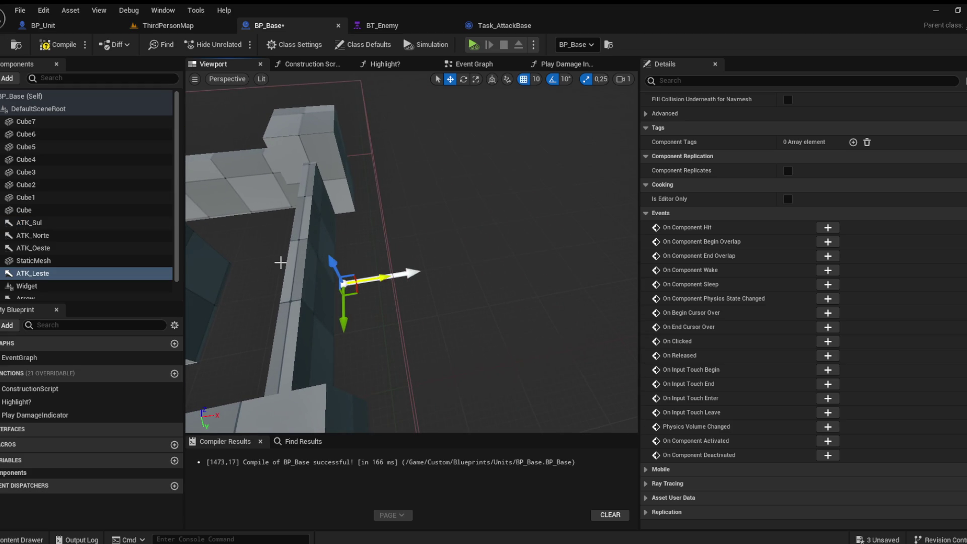
Set the Box component's Visibility trace response back to Ignore
{"action": "scroll", "coordinate": [50, 231], "scroll_direction": "down", "scroll_amount": 1}
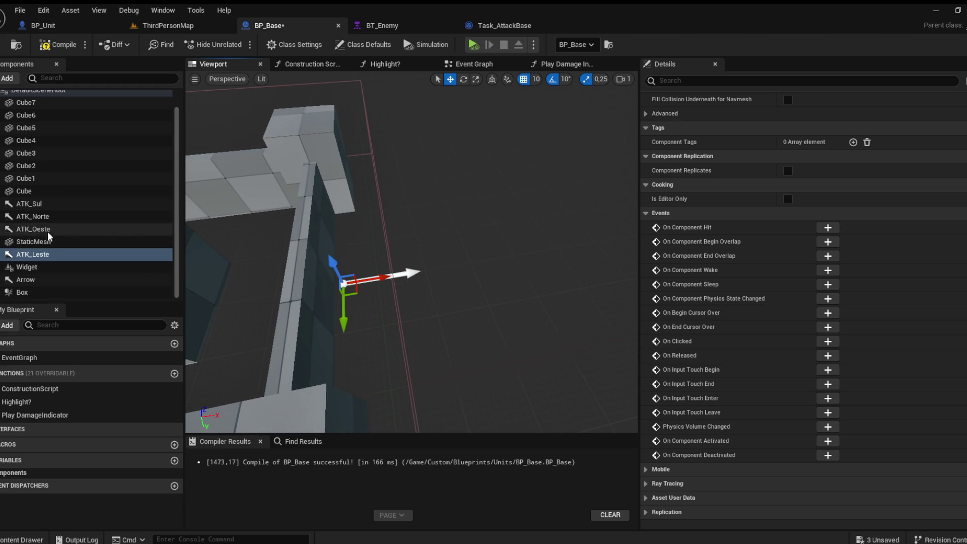
{"action": "left_click", "coordinate": [34, 291]}
{"action": "left_click", "coordinate": [787, 486]}
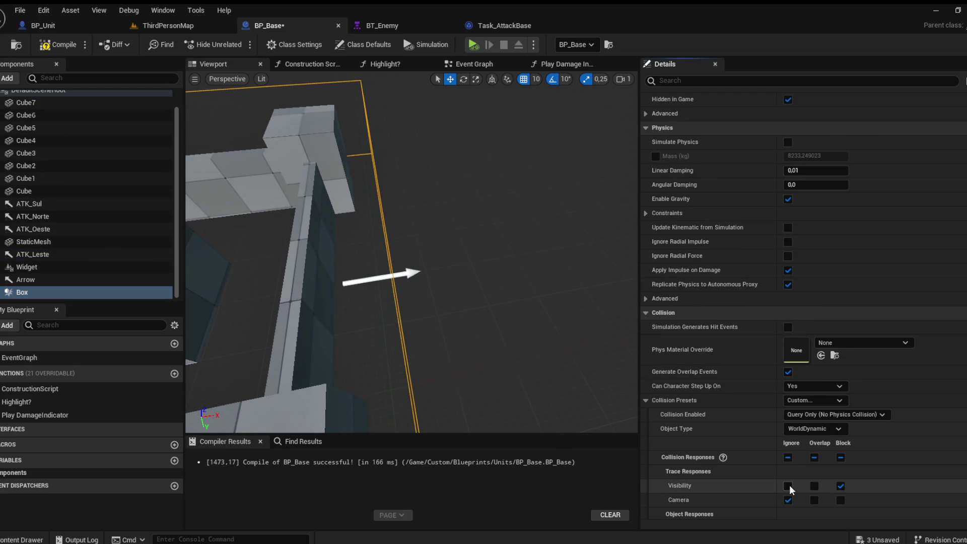
{"action": "left_click", "coordinate": [62, 23]}
{"action": "left_click", "coordinate": [177, 28]}
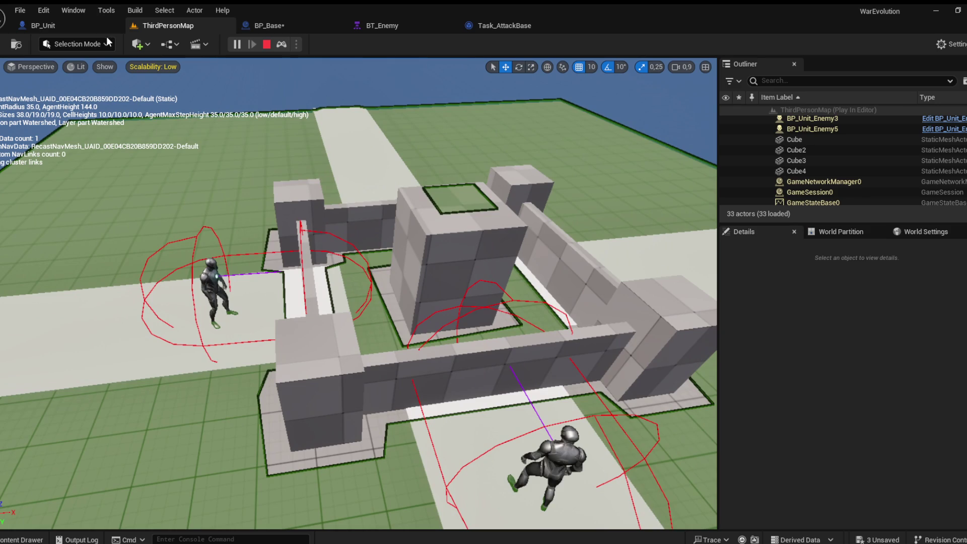
{"action": "key", "text": "Escape"}
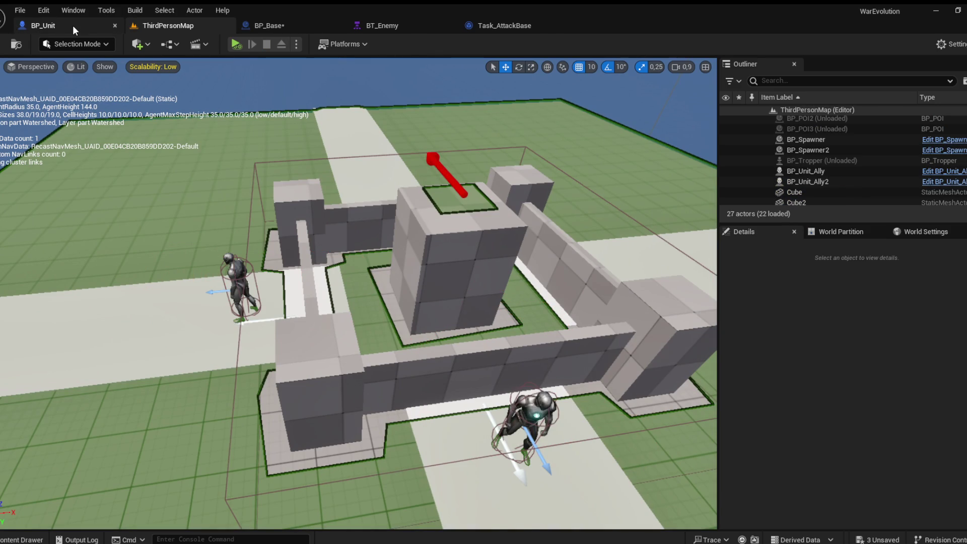
Change the melee SET Attack Range in BP_Unit's Attack function from 150 to 250
{"action": "left_click", "coordinate": [73, 26]}
{"action": "left_click", "coordinate": [521, 64]}
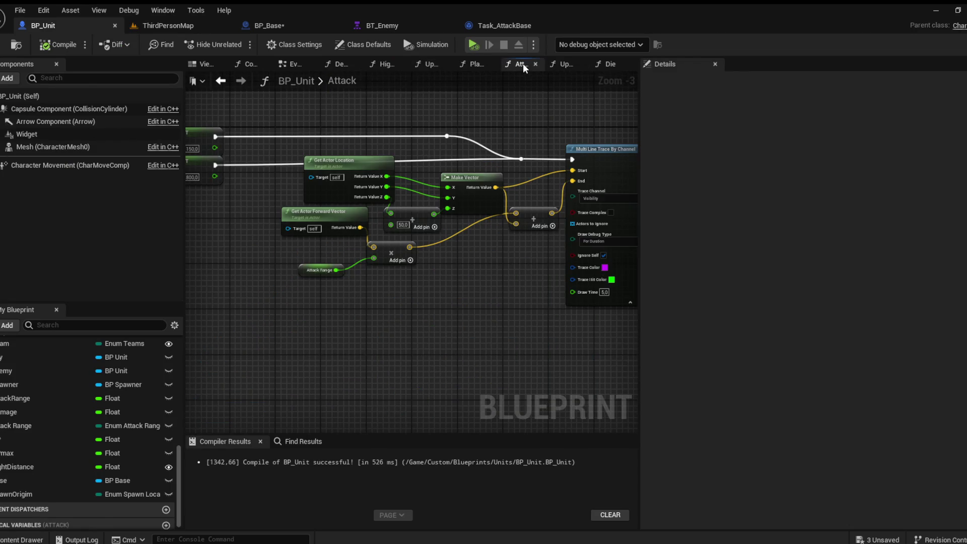
{"action": "left_click_drag", "start_coordinate": [287, 214], "coordinate": [453, 255]}
{"action": "scroll", "coordinate": [374, 201], "scroll_direction": "up", "scroll_amount": 1}
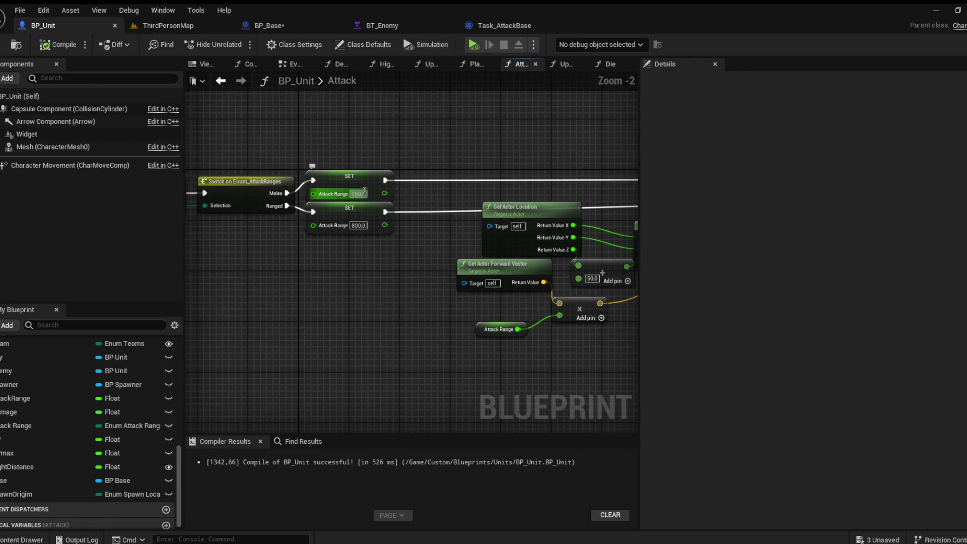
{"action": "type", "text": "250"}
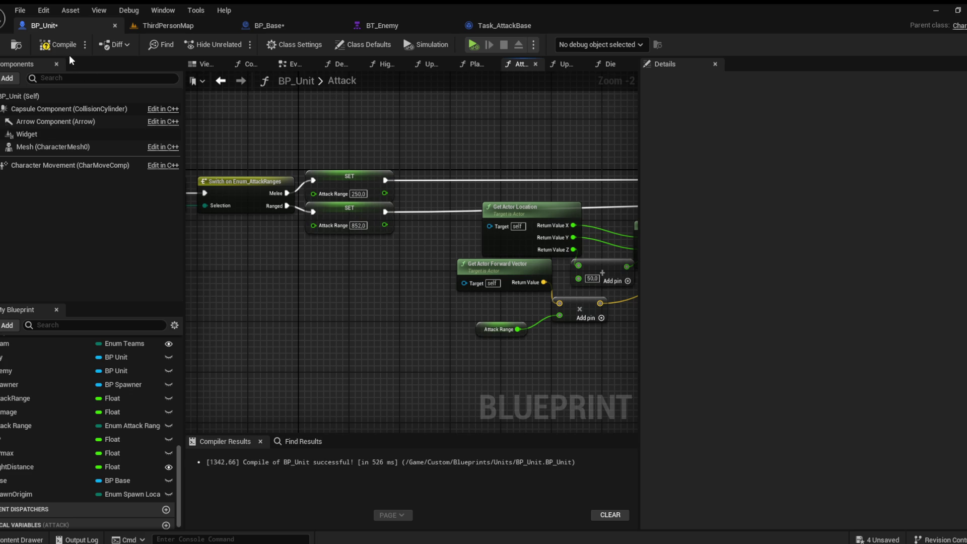
{"action": "key", "text": "ctrl+Tab"}
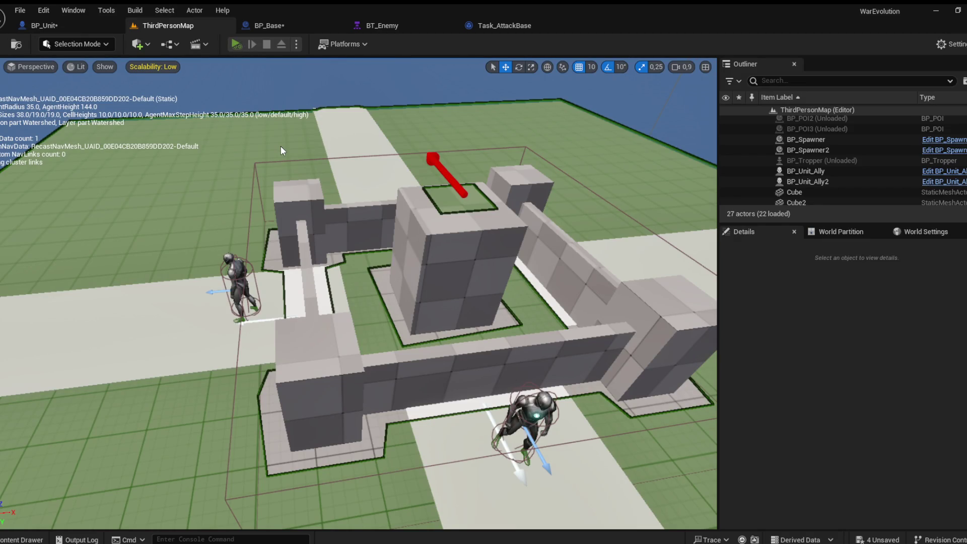
{"action": "key", "text": "alt+p"}
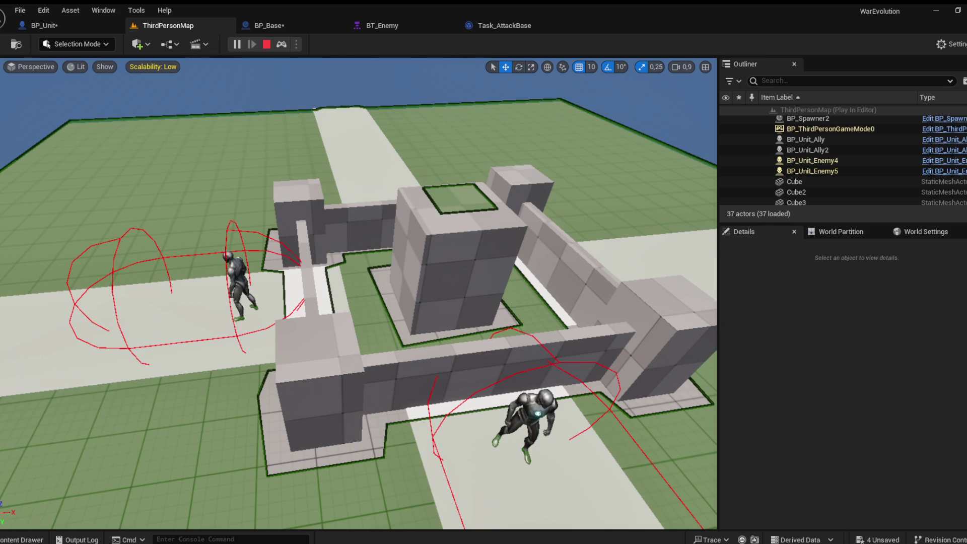
{"action": "key", "text": "apostrophe"}
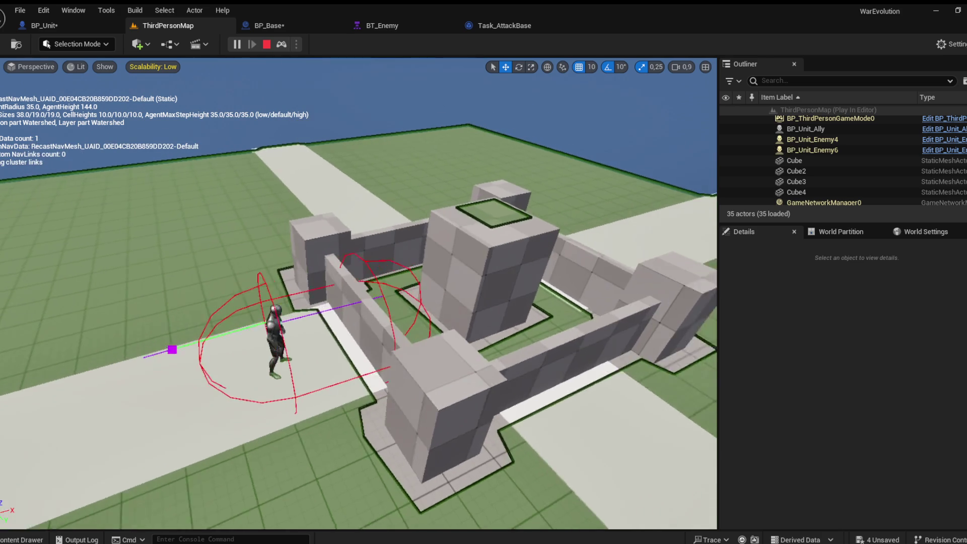
{"action": "key", "text": "Escape"}
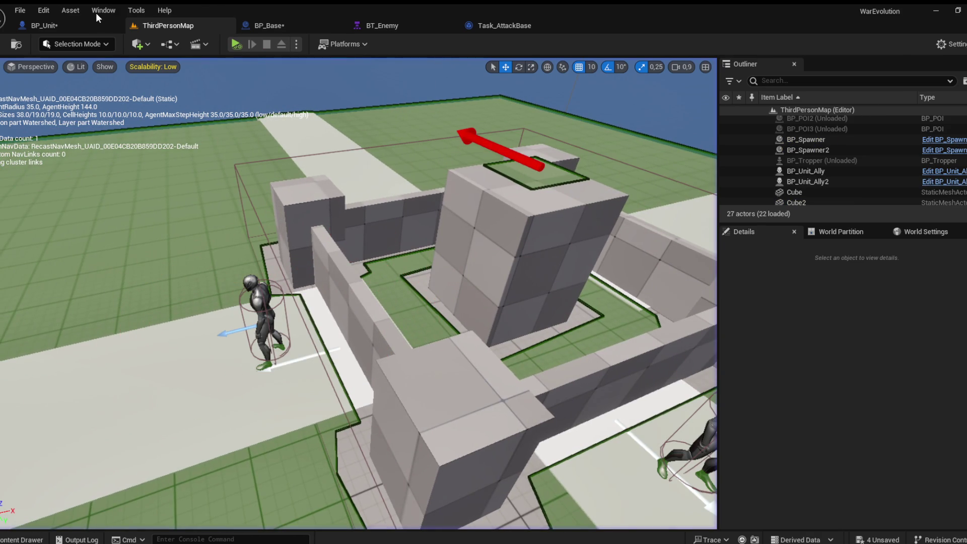
{"action": "left_click", "coordinate": [58, 26]}
Select wall cubes Cube7 through Cube in BP_Base, set Visibility to Block, and recompile
{"action": "left_click", "coordinate": [321, 31]}
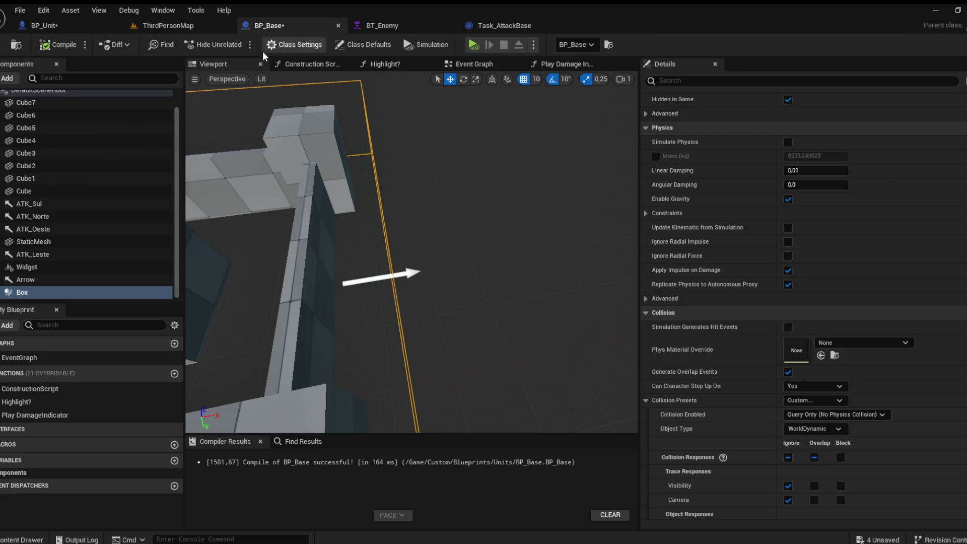
{"action": "left_click", "coordinate": [44, 189]}
{"action": "left_click", "coordinate": [40, 122], "text": "shift"}
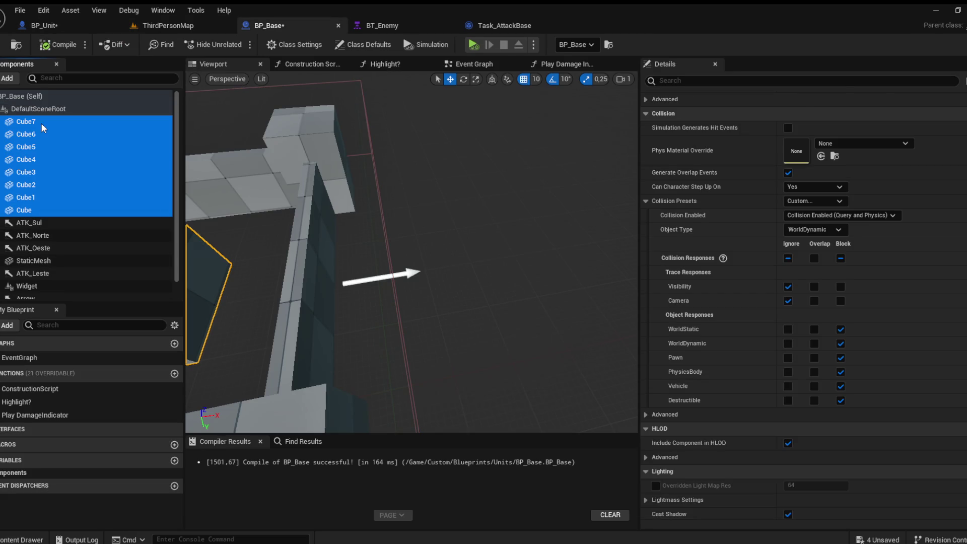
{"action": "scroll", "coordinate": [831, 211], "scroll_direction": "down", "scroll_amount": 5}
{"action": "left_click", "coordinate": [841, 170]}
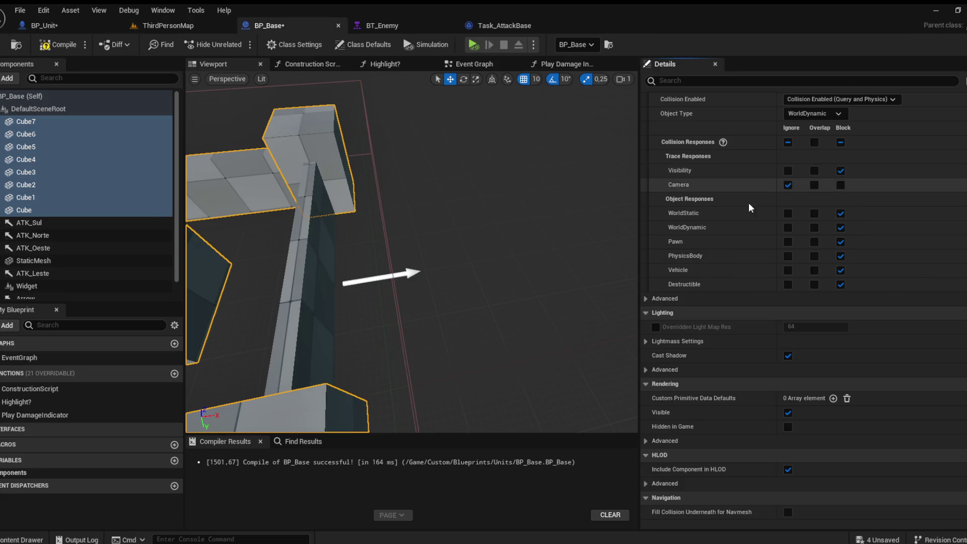
{"action": "scroll", "coordinate": [55, 252], "scroll_direction": "down", "scroll_amount": 1}
{"action": "left_click", "coordinate": [58, 44]}
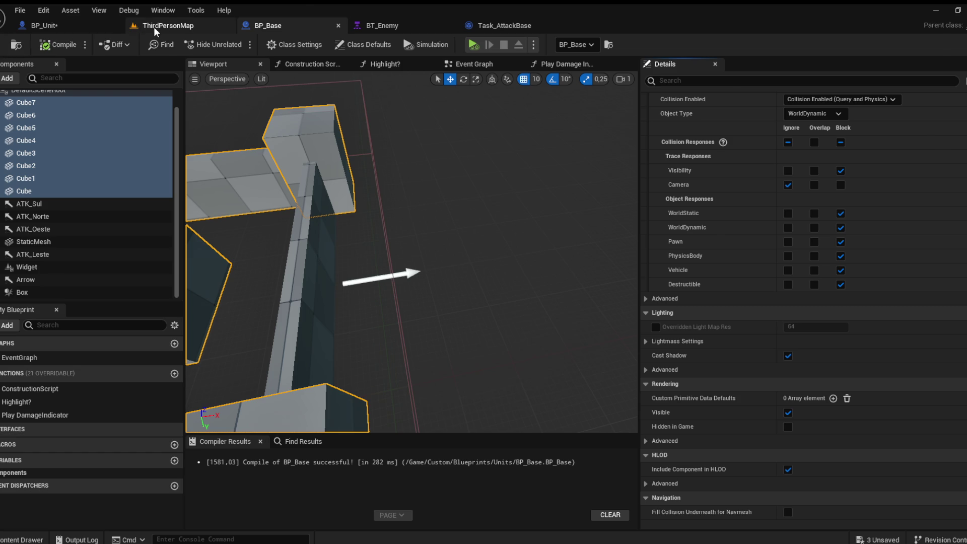
{"action": "left_click", "coordinate": [148, 29]}
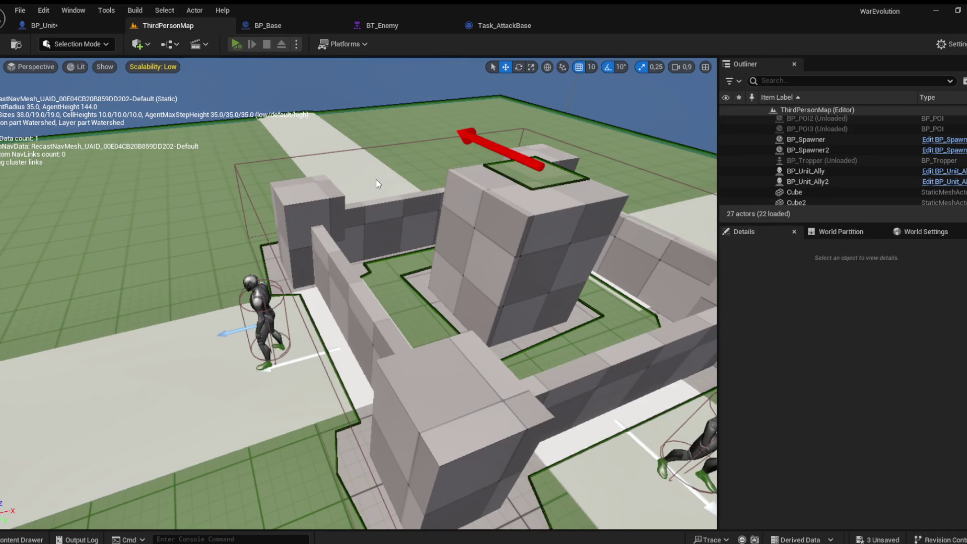
Play the level, swing the camera around the base to watch units attack, then stop
{"action": "key", "text": "alt+p"}
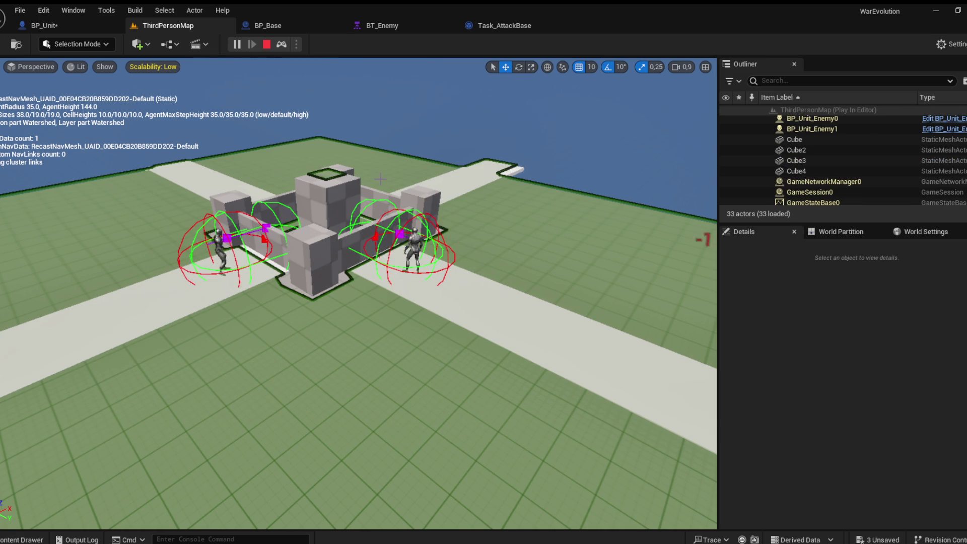
{"action": "scroll", "coordinate": [407, 199], "scroll_direction": "up", "scroll_amount": 2}
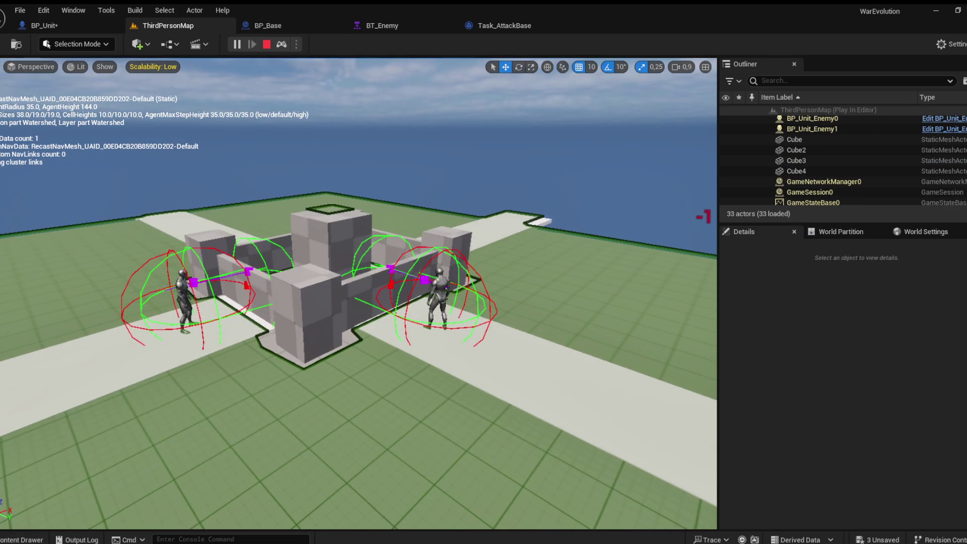
{"action": "key", "text": "d"}
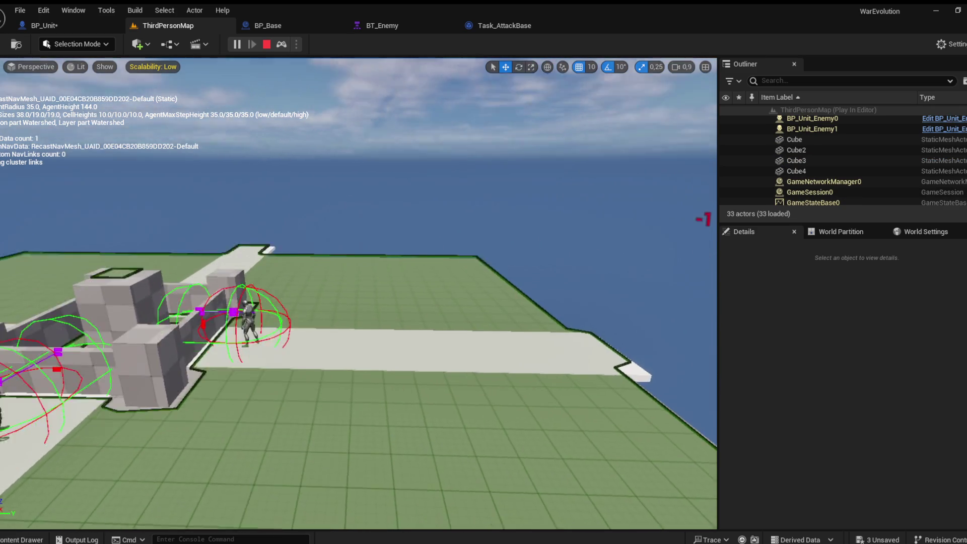
{"action": "key", "text": "a"}
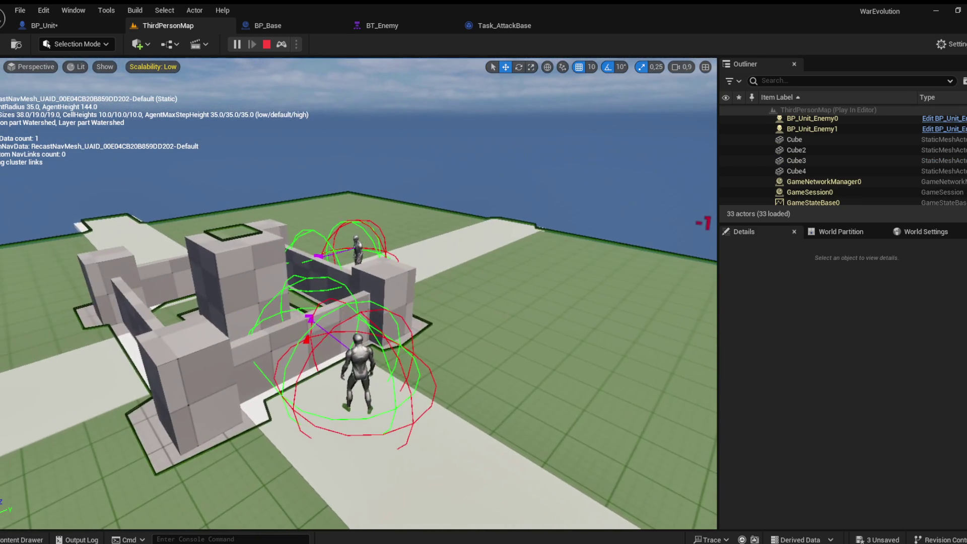
{"action": "scroll", "coordinate": [358, 292], "scroll_direction": "down", "scroll_amount": 3}
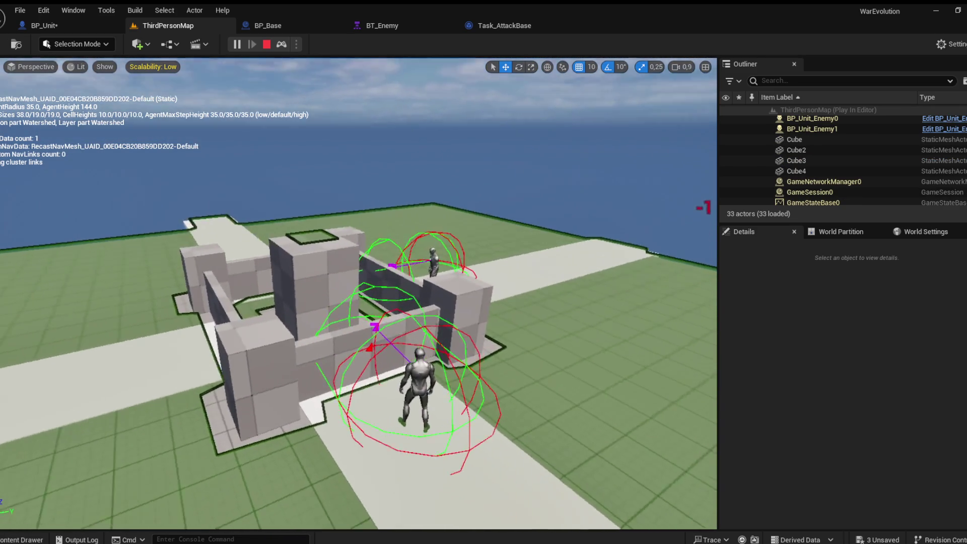
{"action": "key", "text": "e"}
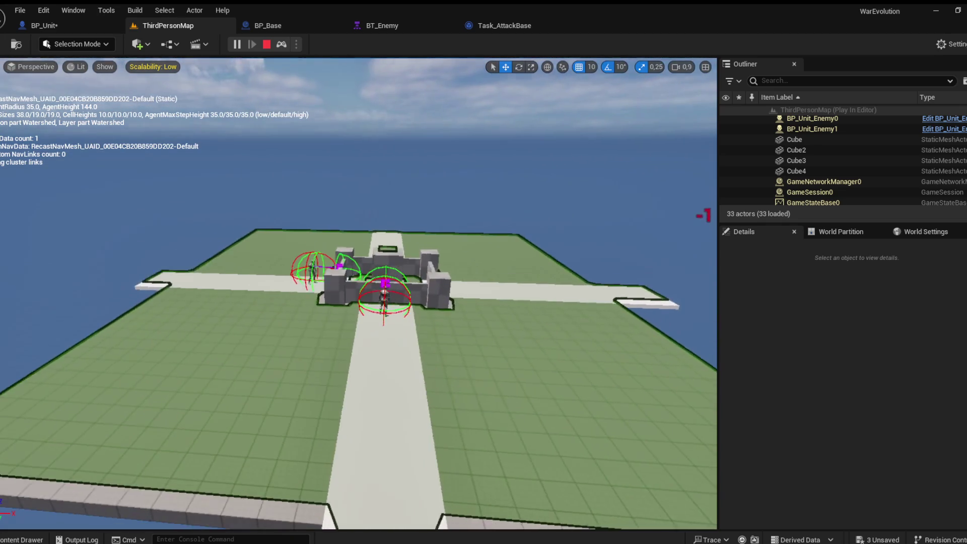
{"action": "scroll", "coordinate": [359, 292], "scroll_direction": "up", "scroll_amount": 5}
{"action": "scroll", "coordinate": [359, 292], "scroll_direction": "up", "scroll_amount": 3}
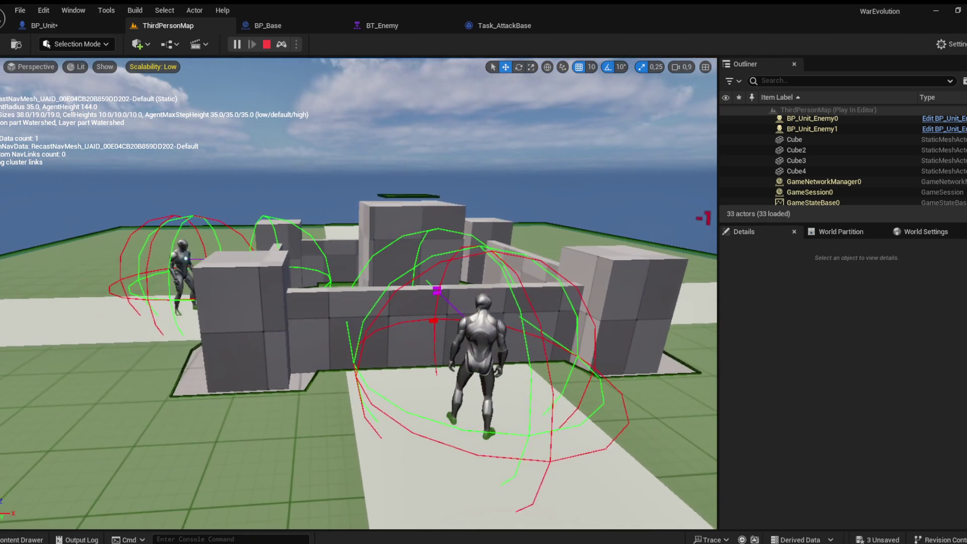
{"action": "key", "text": "e"}
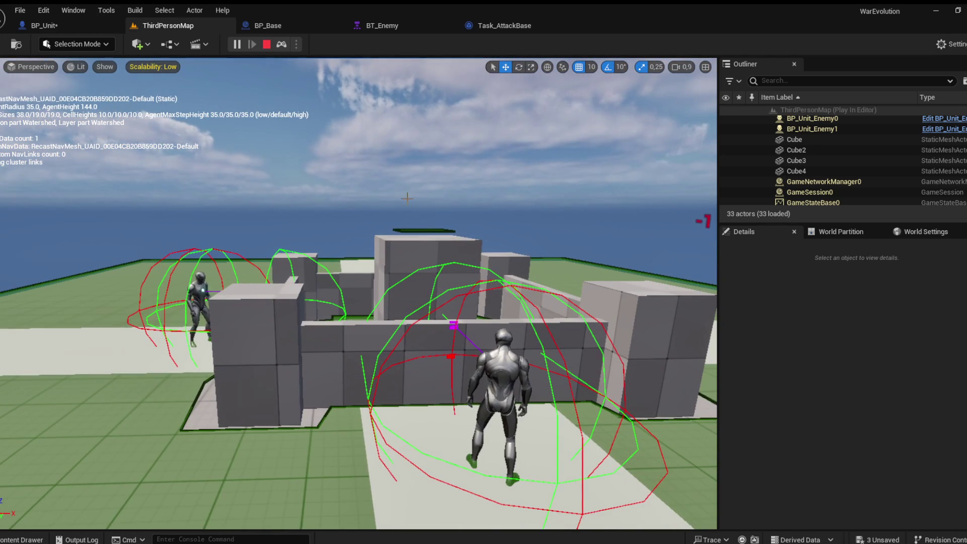
{"action": "key", "text": "Escape"}
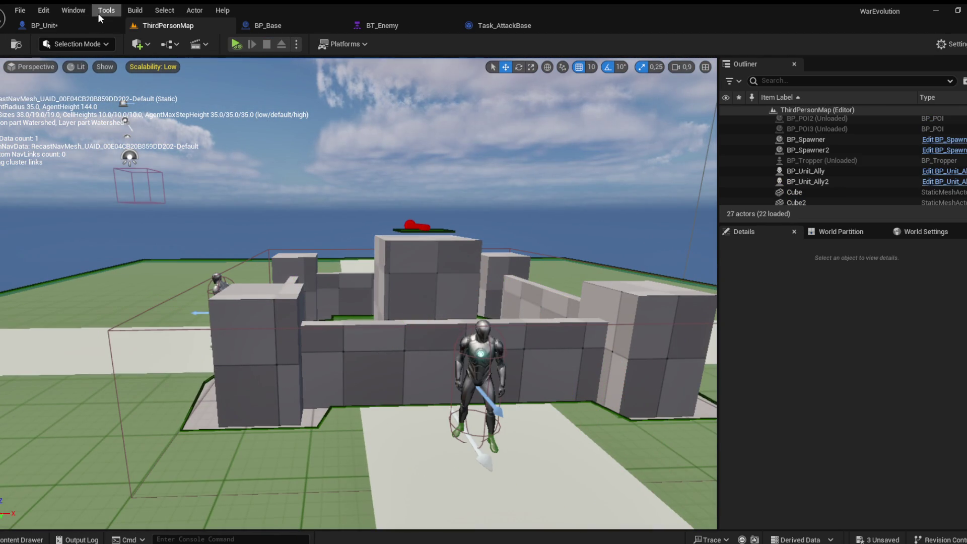
Open BP_Base, frame the base, and select its damage Widget component
{"action": "left_click", "coordinate": [280, 29]}
{"action": "key", "text": "f"}
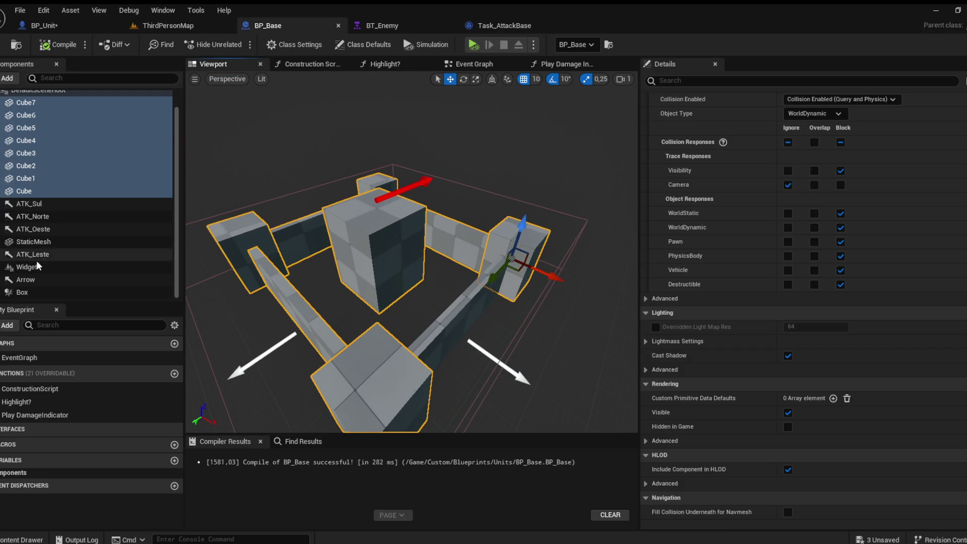
{"action": "left_click", "coordinate": [36, 267]}
{"action": "left_click_drag", "start_coordinate": [326, 236], "coordinate": [327, 272]}
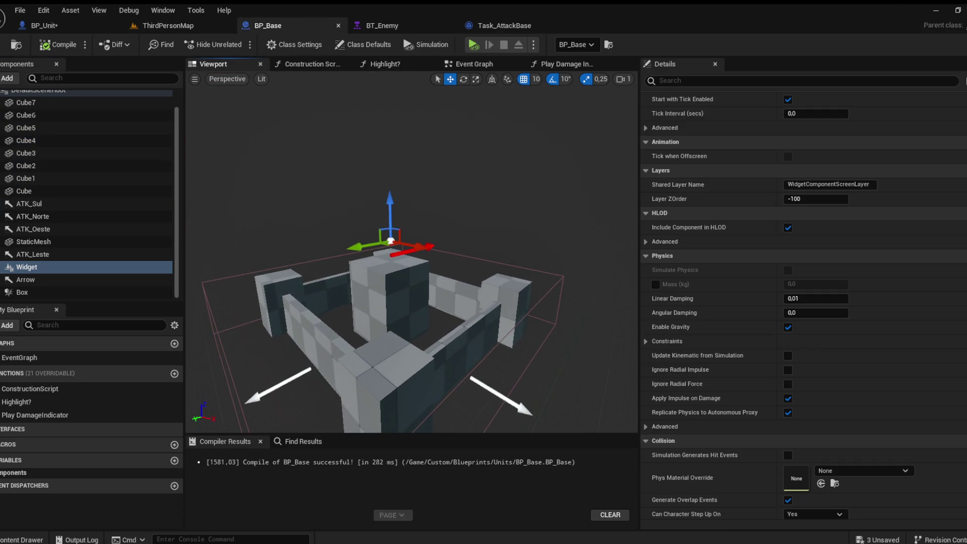
{"action": "scroll", "coordinate": [779, 283], "scroll_direction": "down", "scroll_amount": 5}
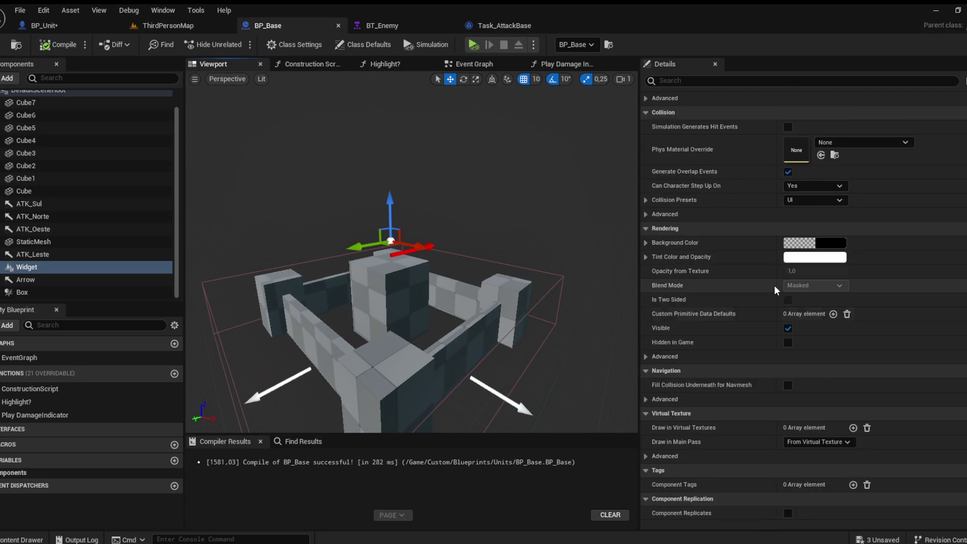
{"action": "scroll", "coordinate": [775, 285], "scroll_direction": "up", "scroll_amount": 10}
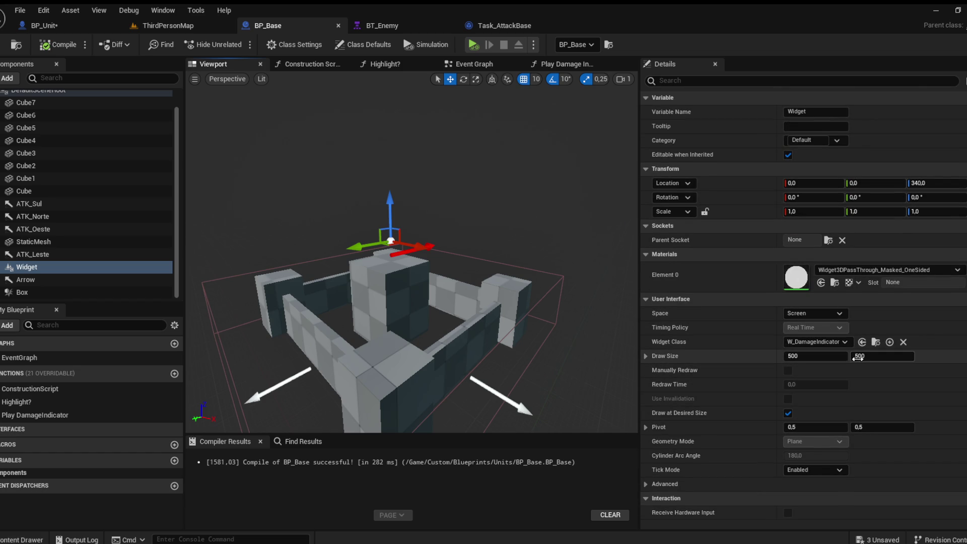
Switch the Widget's Space to World and then back to Screen
{"action": "left_click", "coordinate": [816, 314]}
{"action": "left_click", "coordinate": [812, 326]}
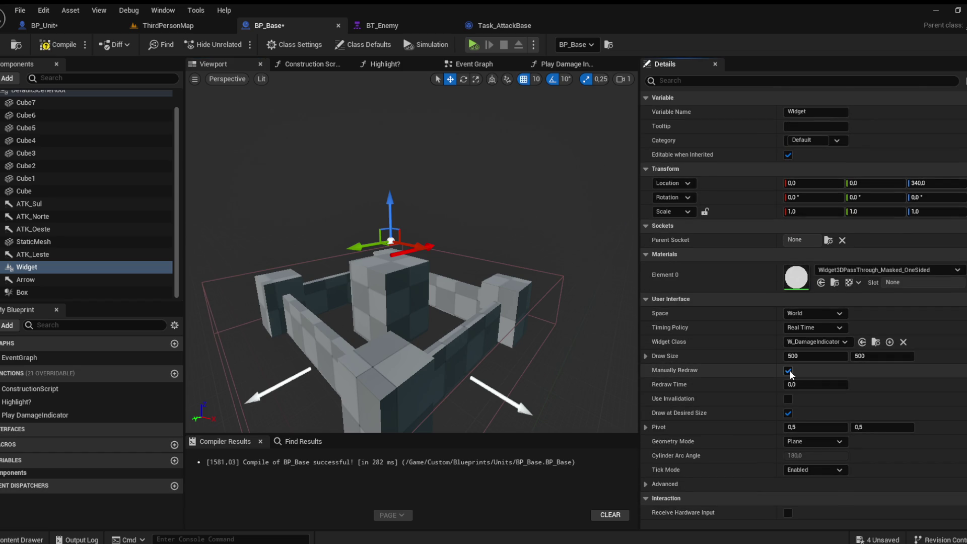
{"action": "left_click_drag", "start_coordinate": [403, 302], "coordinate": [362, 307]}
{"action": "left_click", "coordinate": [815, 313]}
{"action": "left_click", "coordinate": [812, 336]}
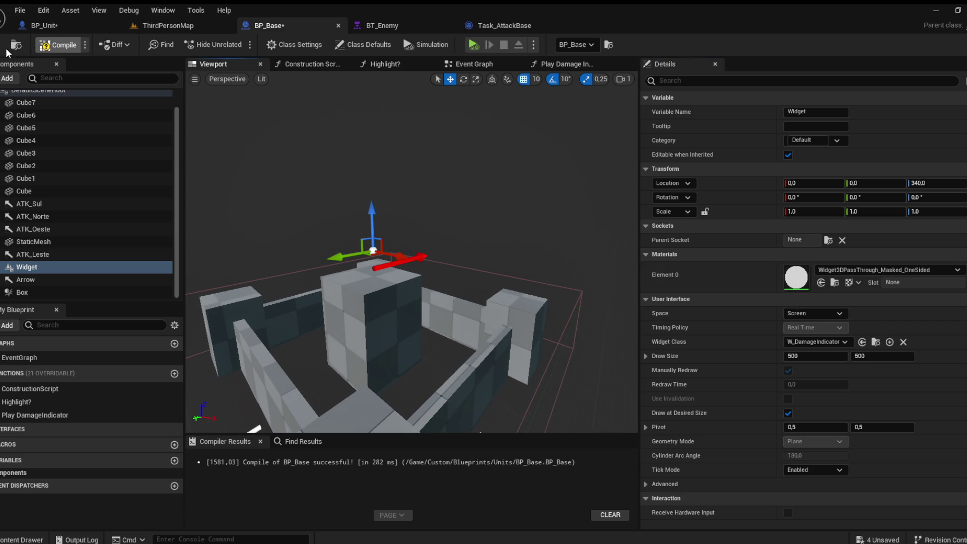
{"action": "left_click", "coordinate": [167, 26]}
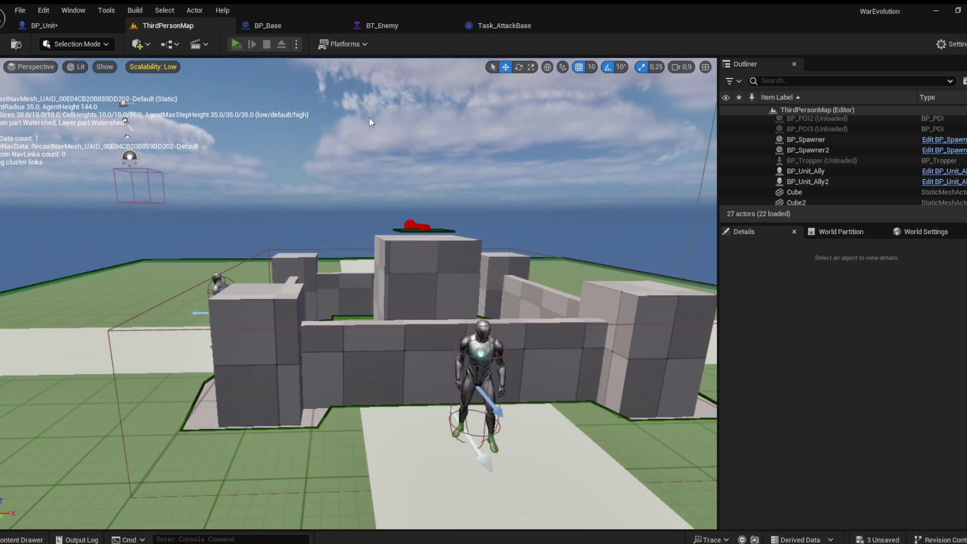
Playtest ThirdPersonMap to see a -1 damage number, then stop and open BP_Base's graphs
{"action": "key", "text": "alt+p"}
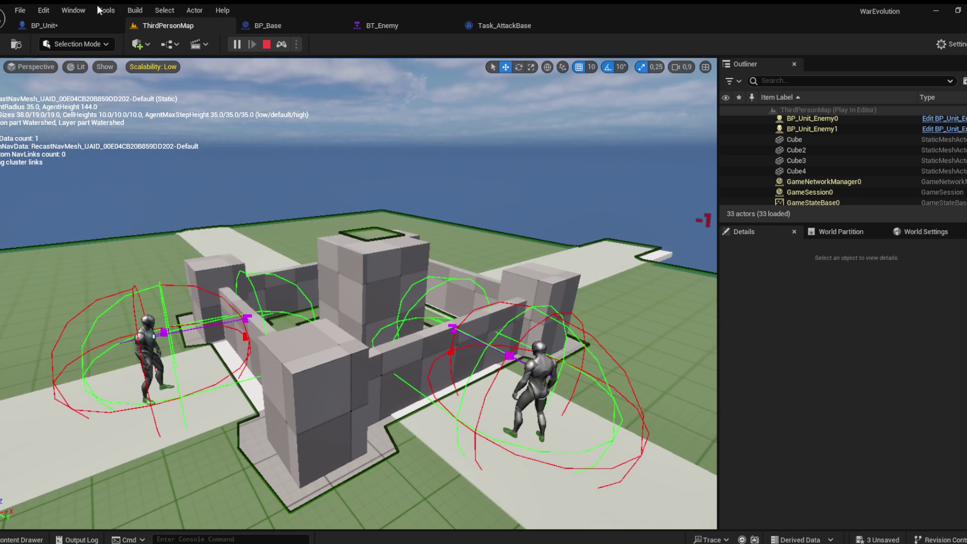
{"action": "key", "text": "Escape"}
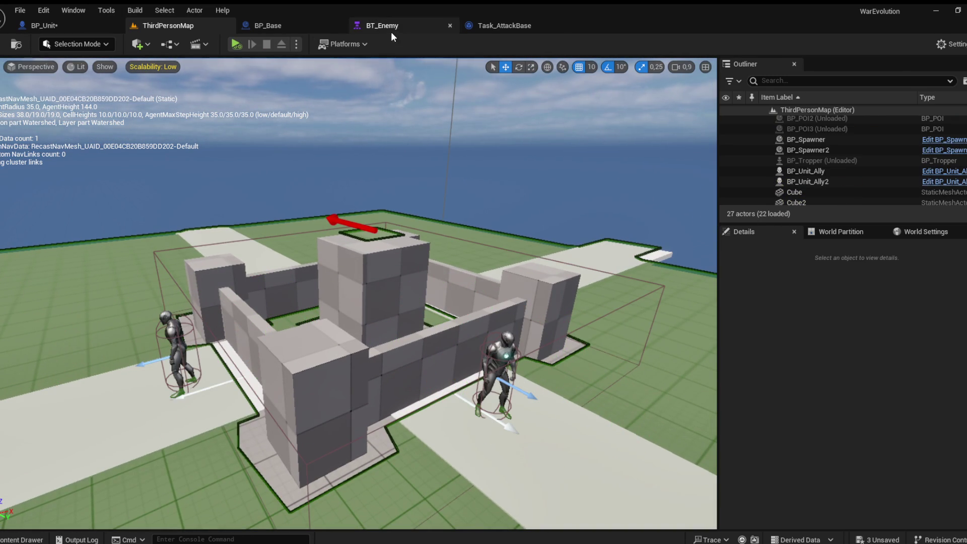
{"action": "left_click", "coordinate": [267, 25]}
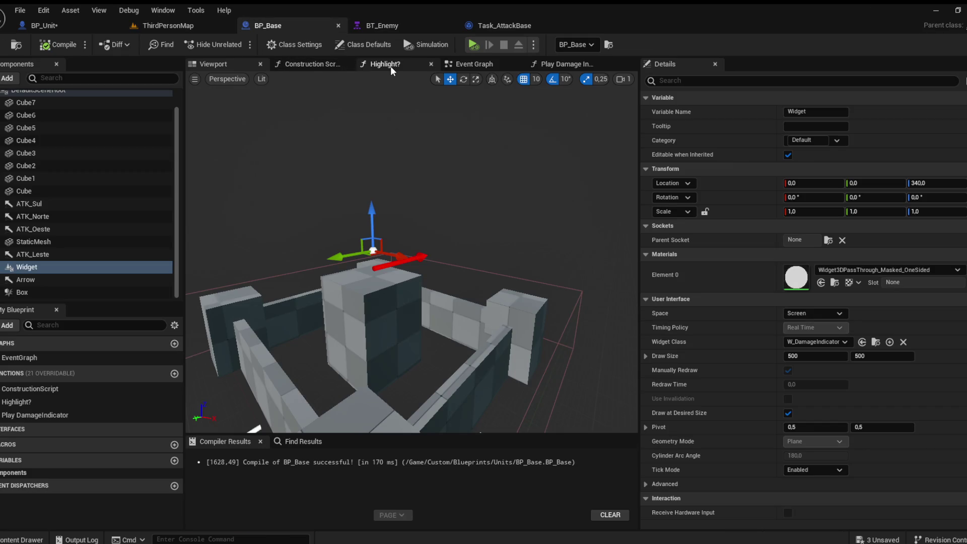
{"action": "left_click", "coordinate": [470, 67]}
Inspect BP_Base's Play Damage Indicator function and the damage event in its Event Graph
{"action": "left_click", "coordinate": [576, 65]}
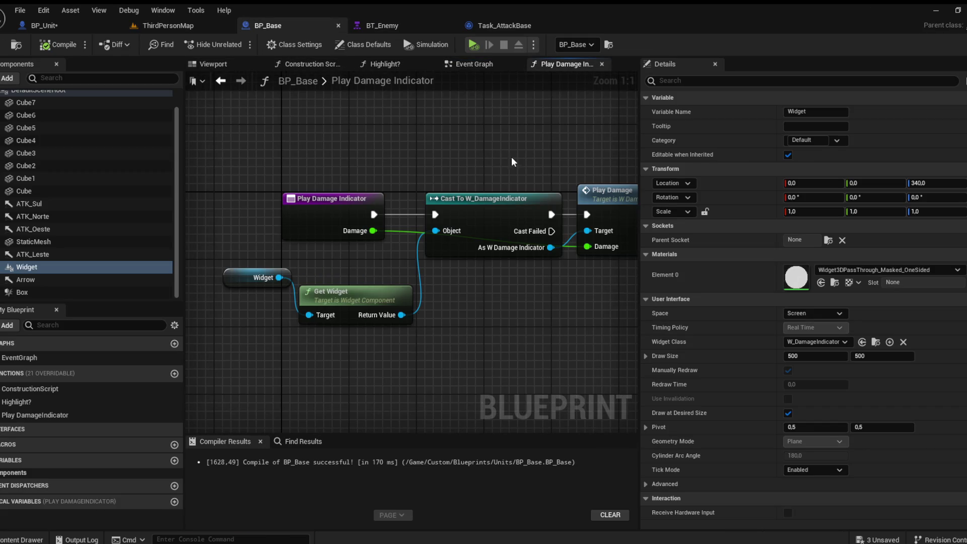
{"action": "left_click_drag", "start_coordinate": [429, 152], "coordinate": [462, 164]}
{"action": "mouse_move", "coordinate": [434, 267]}
{"action": "left_mouse_down"}
{"action": "mouse_move", "coordinate": [427, 258]}
{"action": "mouse_move", "coordinate": [428, 284]}
{"action": "mouse_move", "coordinate": [394, 288]}
{"action": "left_mouse_up"}
{"action": "left_click", "coordinate": [497, 198]}
{"action": "left_click", "coordinate": [467, 69]}
{"action": "mouse_move", "coordinate": [444, 146]}
{"action": "left_mouse_down"}
{"action": "mouse_move", "coordinate": [427, 235]}
{"action": "mouse_move", "coordinate": [463, 250]}
{"action": "mouse_move", "coordinate": [432, 203]}
{"action": "mouse_move", "coordinate": [449, 251]}
{"action": "left_mouse_up"}
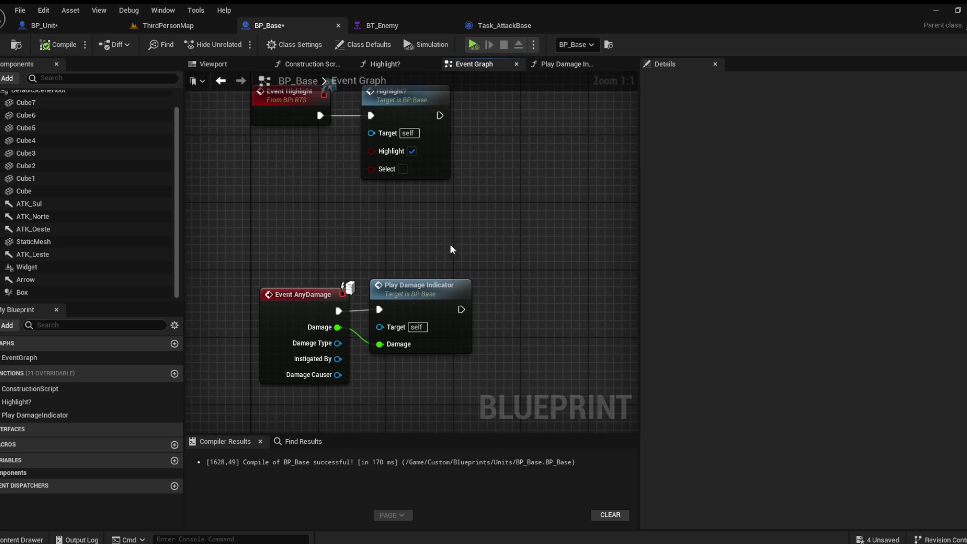
{"action": "left_click_drag", "start_coordinate": [422, 281], "coordinate": [431, 299]}
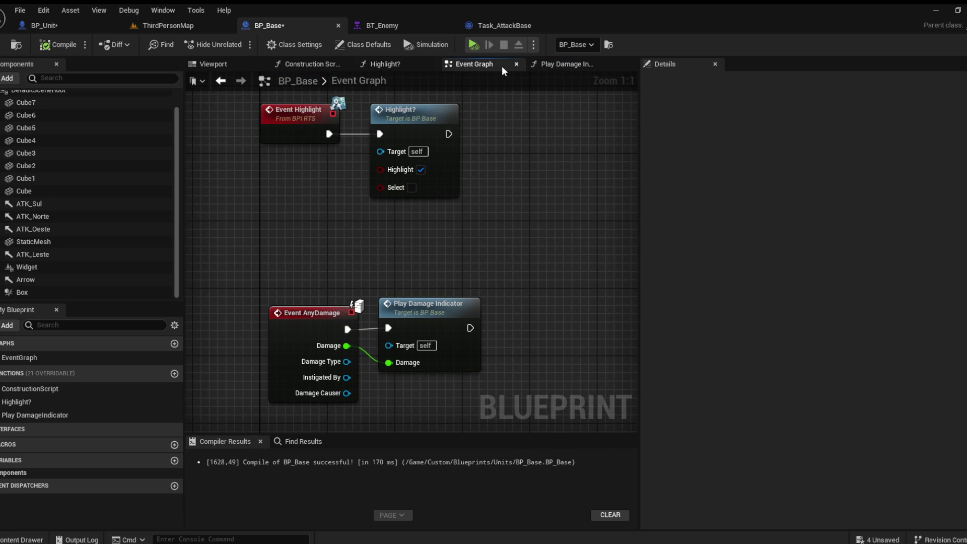
Check the Widget component's properties in the viewport, then return to ThirdPersonMap and start playing
{"action": "left_click", "coordinate": [216, 67]}
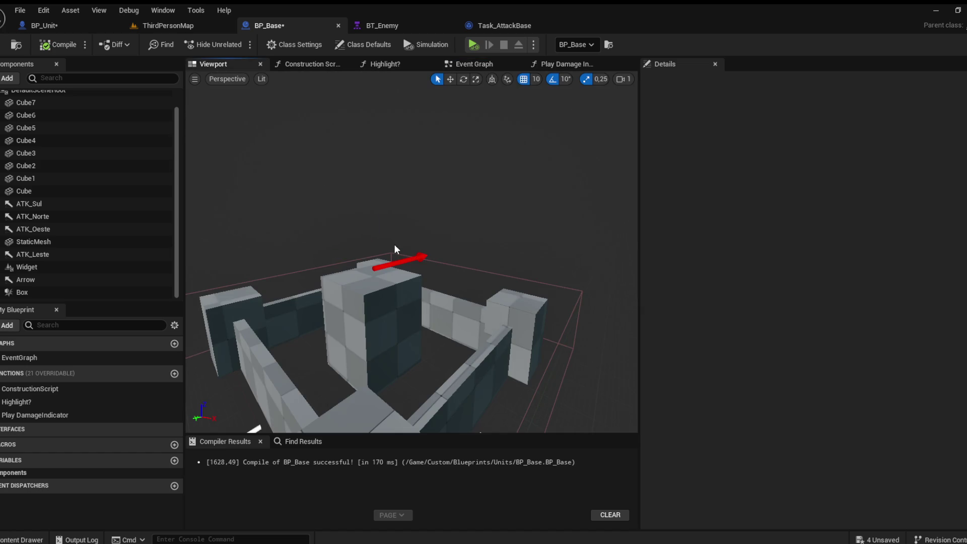
{"action": "left_click", "coordinate": [46, 267]}
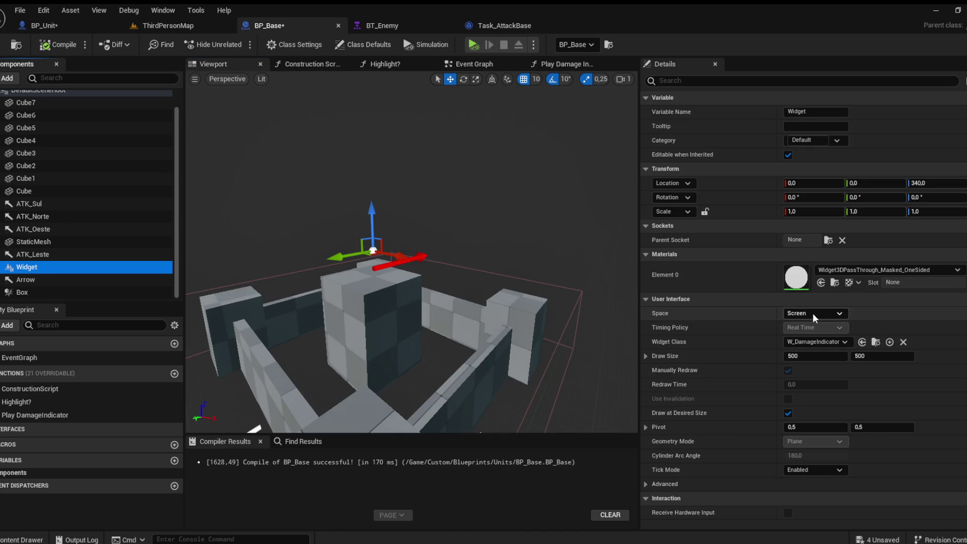
{"action": "left_click", "coordinate": [180, 25]}
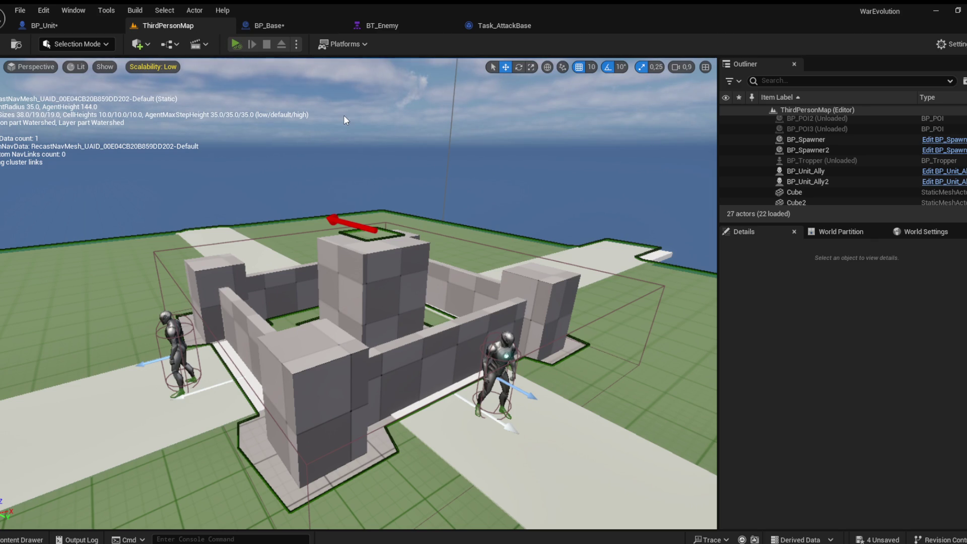
{"action": "key", "text": "alt+p"}
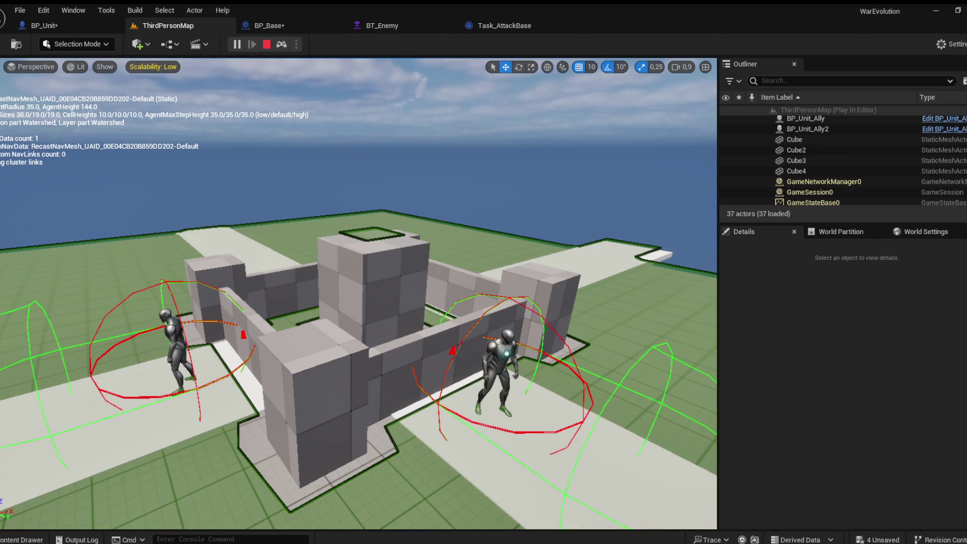
Save all assets, restart the playtest, and confirm BP_Base's damage widget uses World space
{"action": "key", "text": "ctrl+shift+s"}
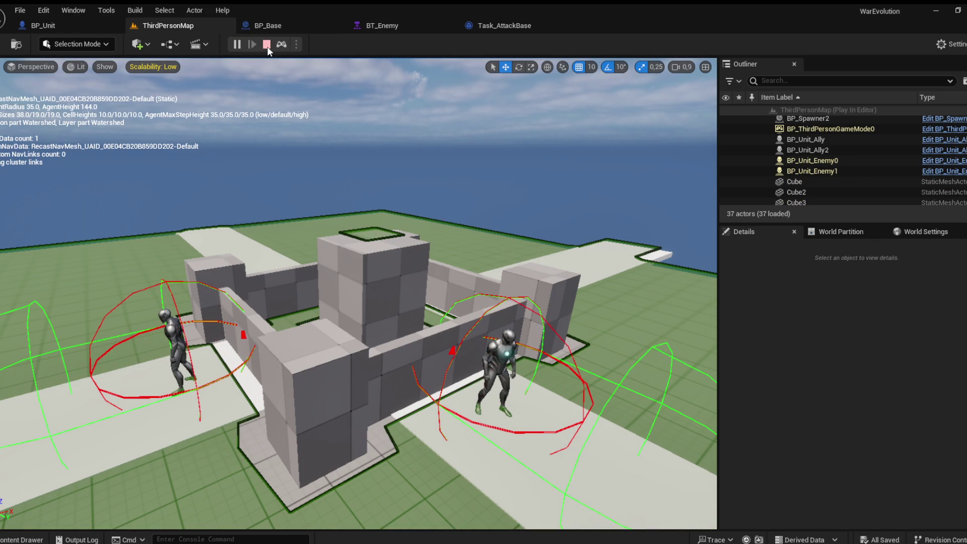
{"action": "left_click", "coordinate": [267, 44]}
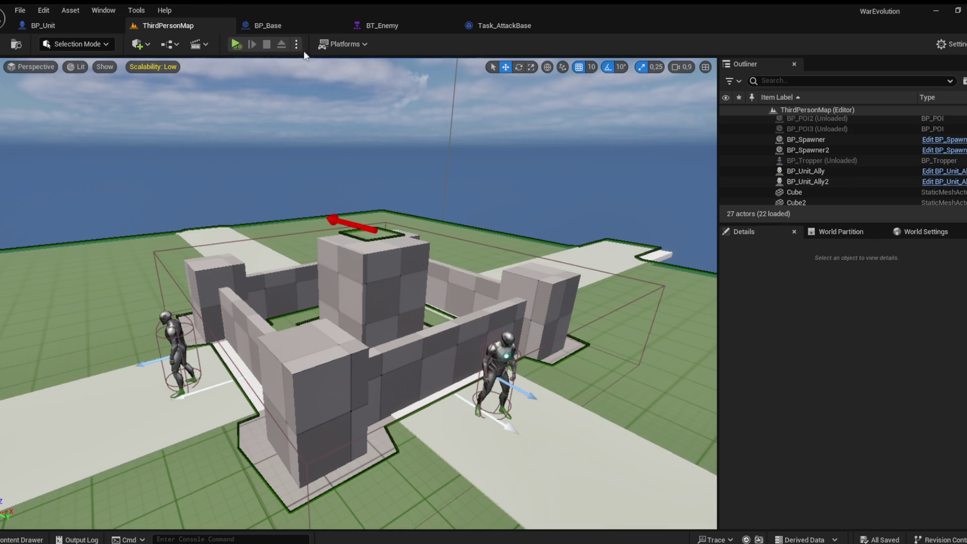
{"action": "left_click", "coordinate": [243, 44]}
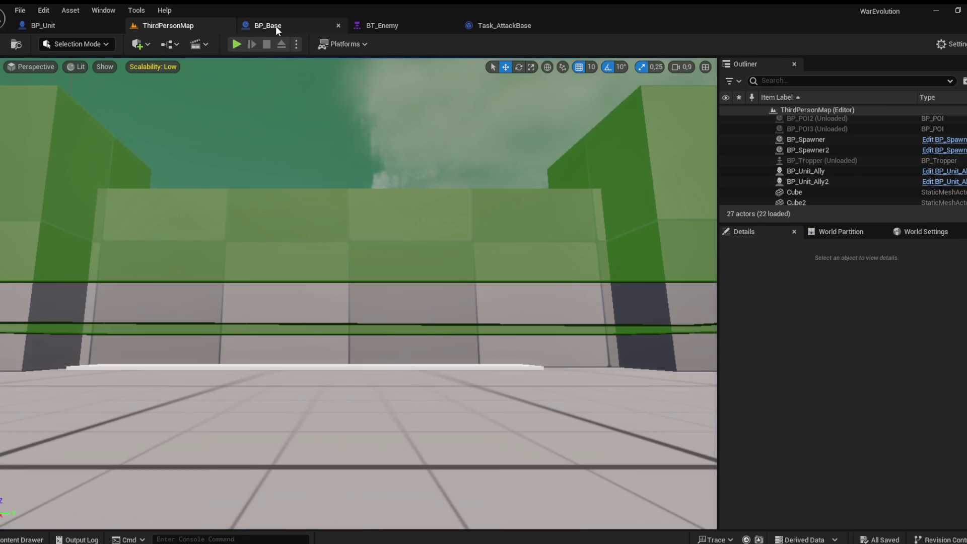
{"action": "left_click", "coordinate": [276, 25]}
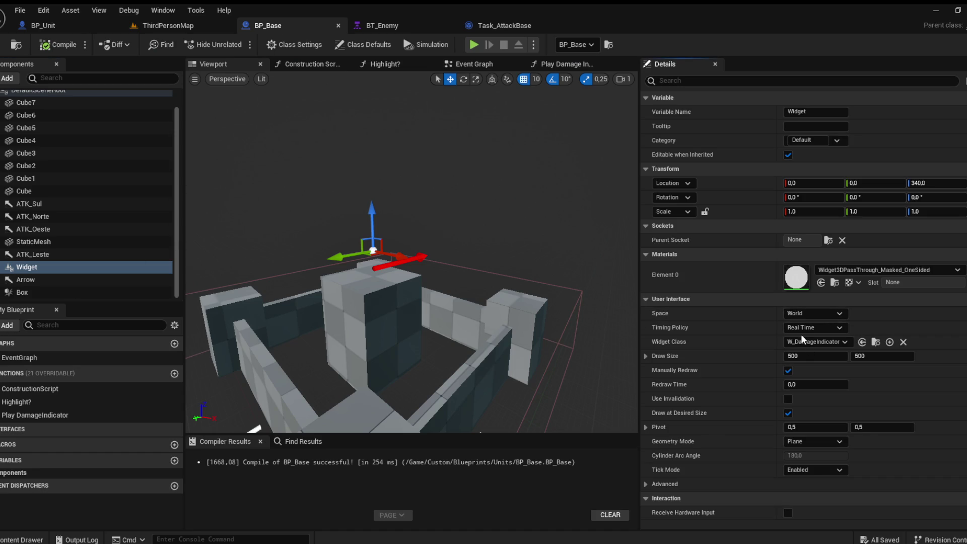
{"action": "left_click", "coordinate": [190, 28]}
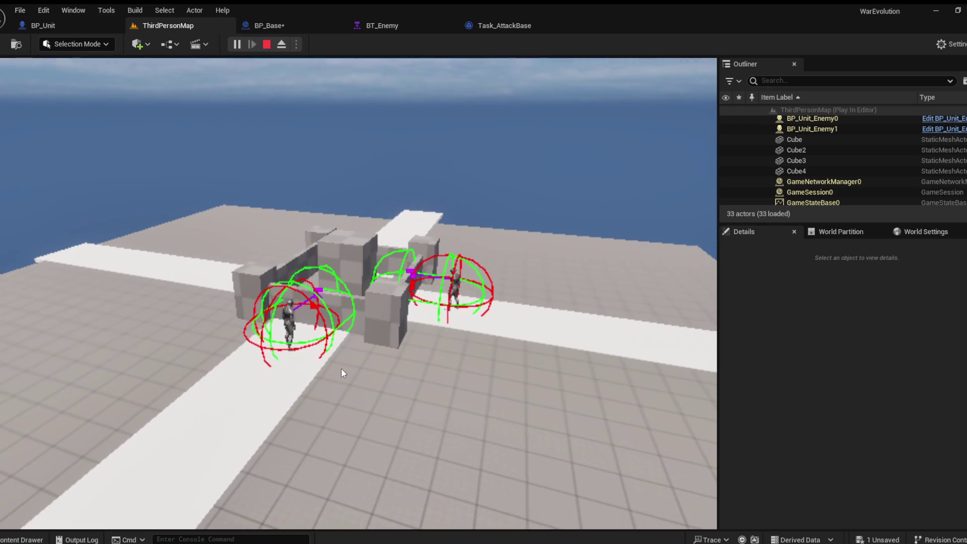
End the playtest, hide the navmesh overlay with P, and return to BP_Unit's Attack graph
{"action": "key", "text": "Escape"}
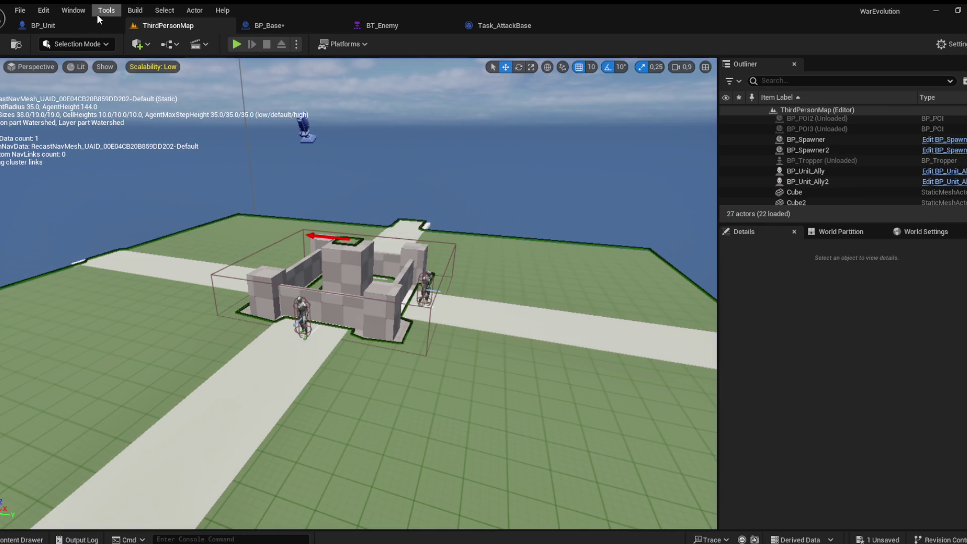
{"action": "left_click_drag", "start_coordinate": [211, 200], "coordinate": [366, 277]}
{"action": "key", "text": "p"}
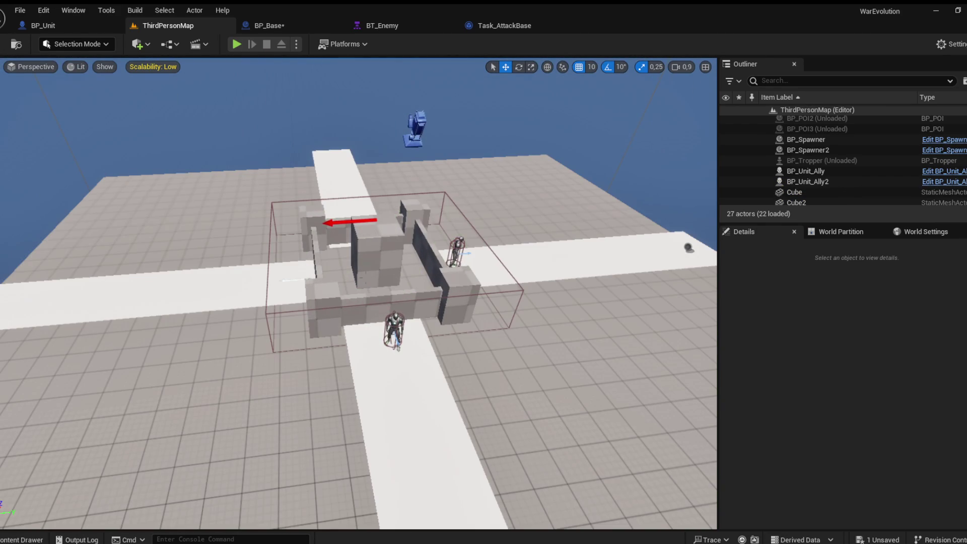
{"action": "left_click", "coordinate": [44, 27]}
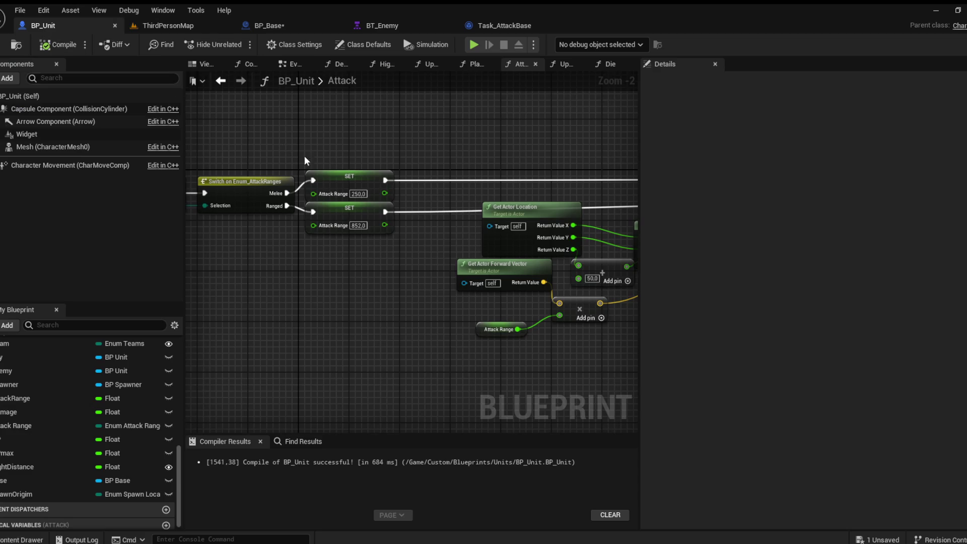
Set Draw Debug Type to None on the Detect Units sphere trace
{"action": "left_click", "coordinate": [348, 65]}
{"action": "scroll", "coordinate": [448, 240], "scroll_direction": "up", "scroll_amount": 3}
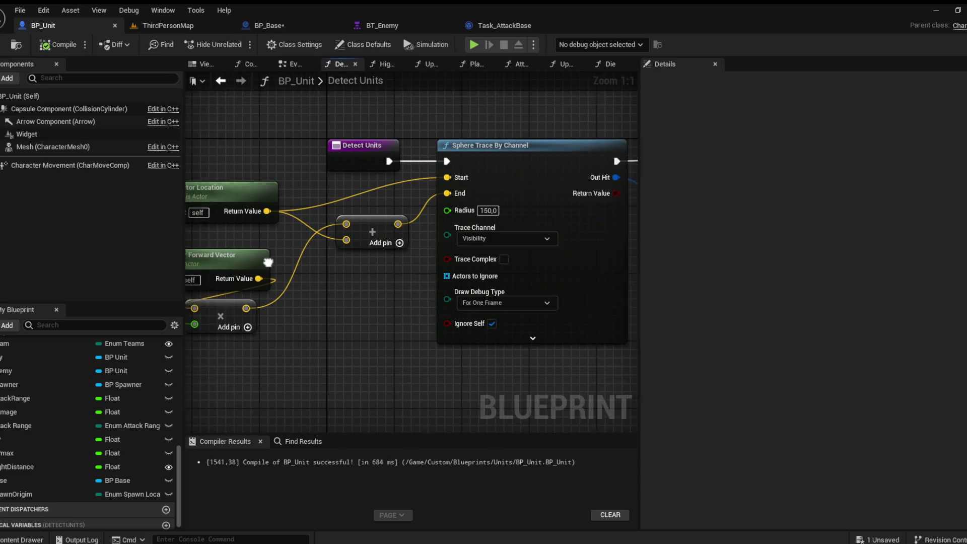
{"action": "left_click", "coordinate": [449, 303]}
{"action": "left_click", "coordinate": [445, 312]}
{"action": "scroll", "coordinate": [200, 98], "scroll_direction": "down", "scroll_amount": 2}
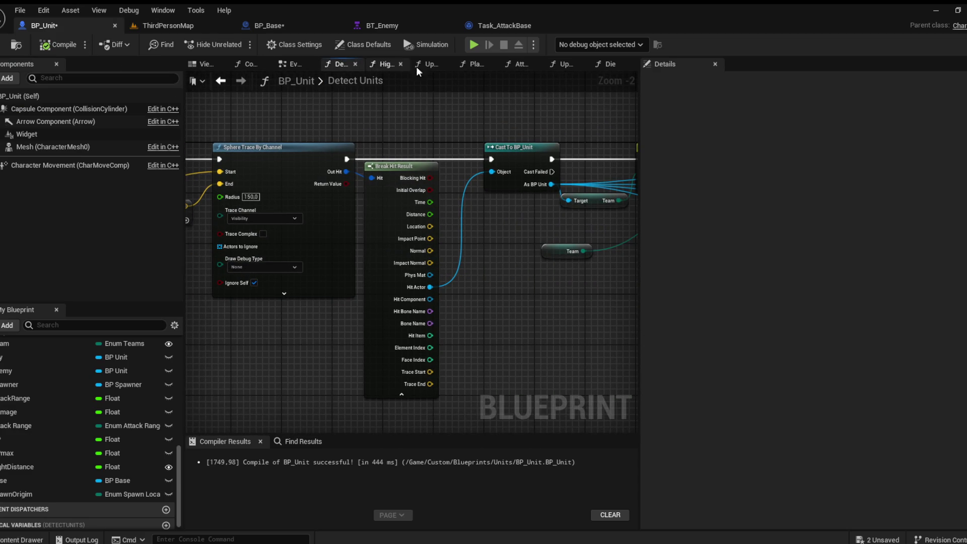
Set Draw Debug Type to None on the Attack multi line trace, then return to ThirdPersonMap
{"action": "left_click", "coordinate": [515, 64]}
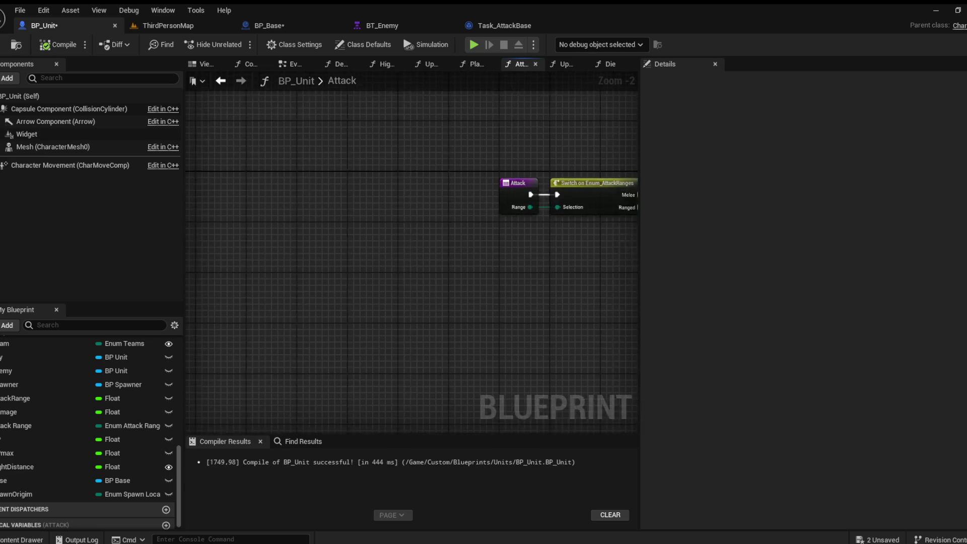
{"action": "scroll", "coordinate": [414, 282], "scroll_direction": "up", "scroll_amount": 1}
{"action": "left_click", "coordinate": [409, 241]}
{"action": "left_click", "coordinate": [383, 252]}
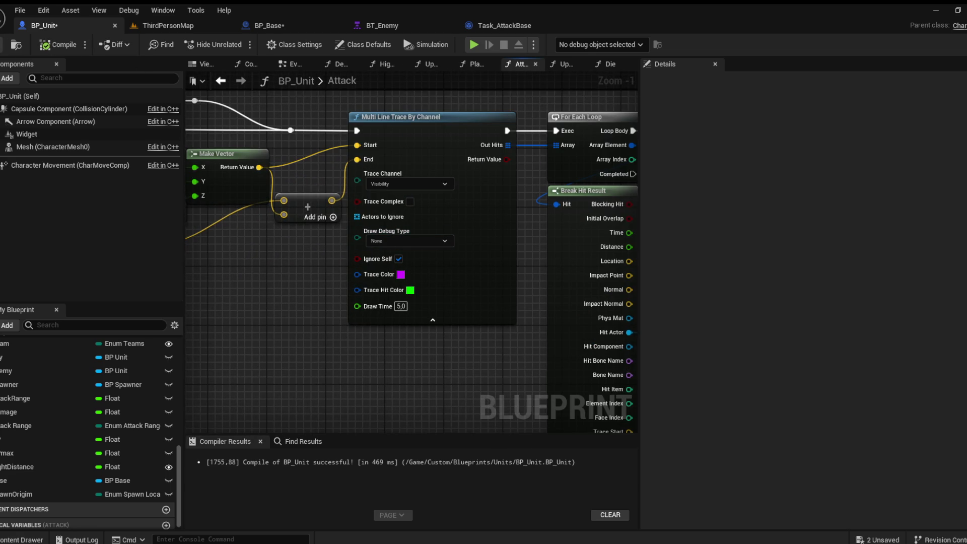
{"action": "left_click", "coordinate": [150, 26]}
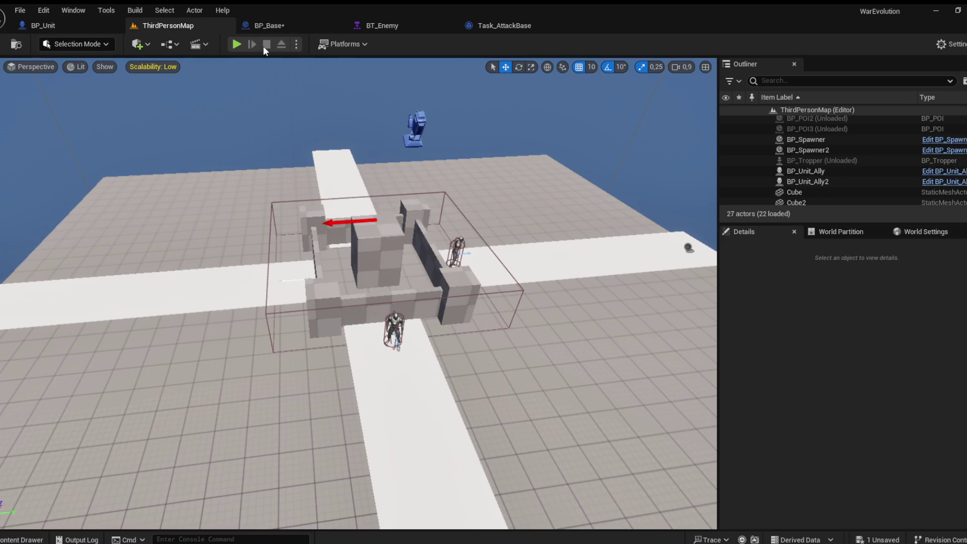
Select the BP_Base fortress in the level and open its Blueprint for editing
{"action": "scroll", "coordinate": [358, 302], "scroll_direction": "down", "scroll_amount": 5}
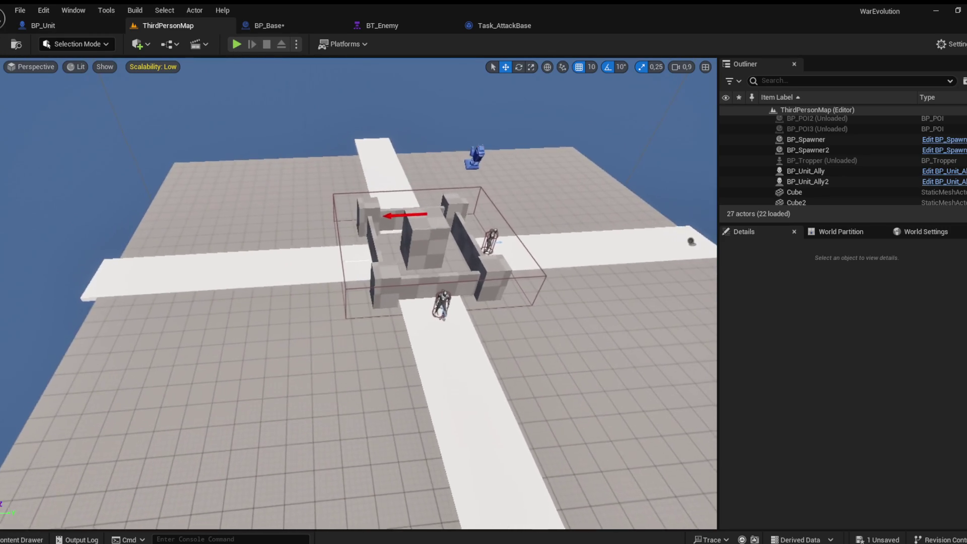
{"action": "scroll", "coordinate": [359, 294], "scroll_direction": "up", "scroll_amount": 6}
{"action": "scroll", "coordinate": [358, 294], "scroll_direction": "up", "scroll_amount": 5}
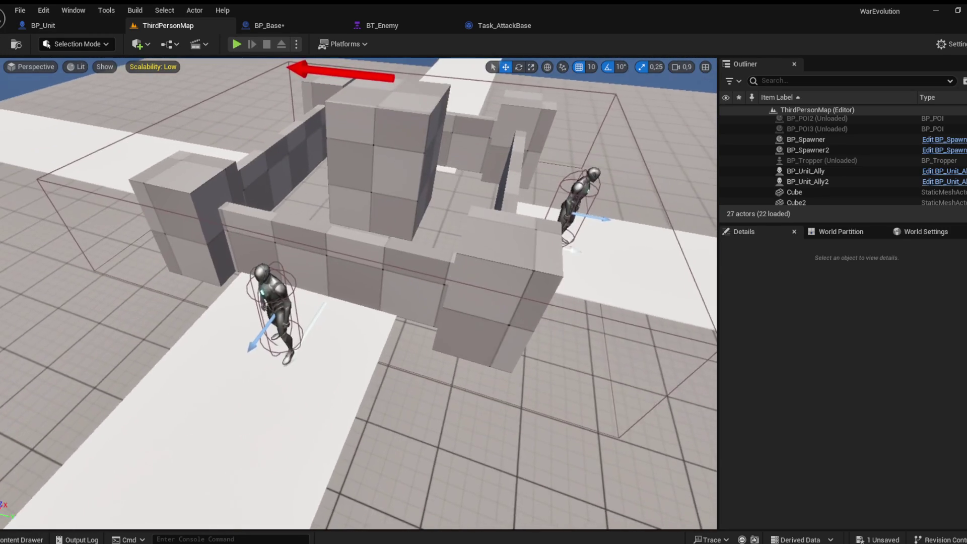
{"action": "scroll", "coordinate": [359, 293], "scroll_direction": "up", "scroll_amount": 5}
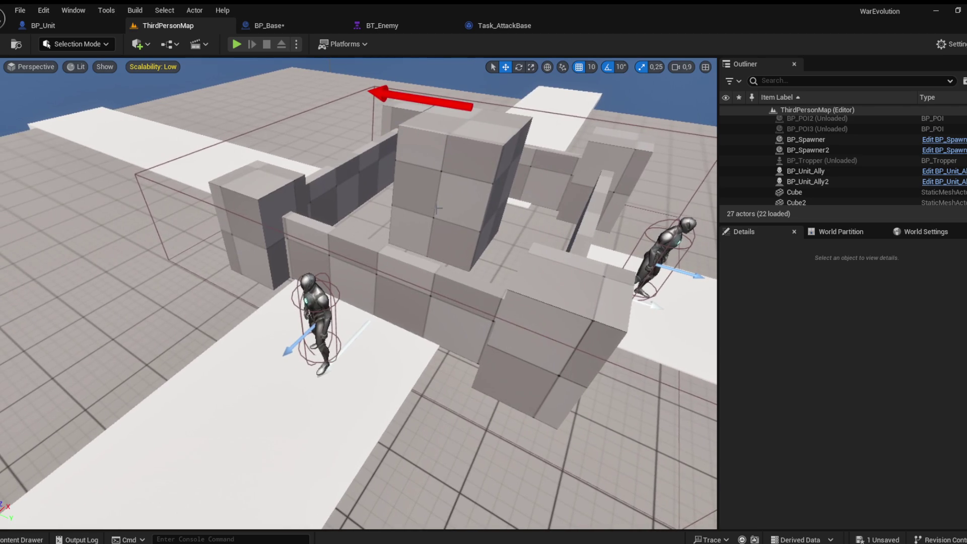
{"action": "left_click", "coordinate": [437, 208]}
{"action": "left_click", "coordinate": [267, 25]}
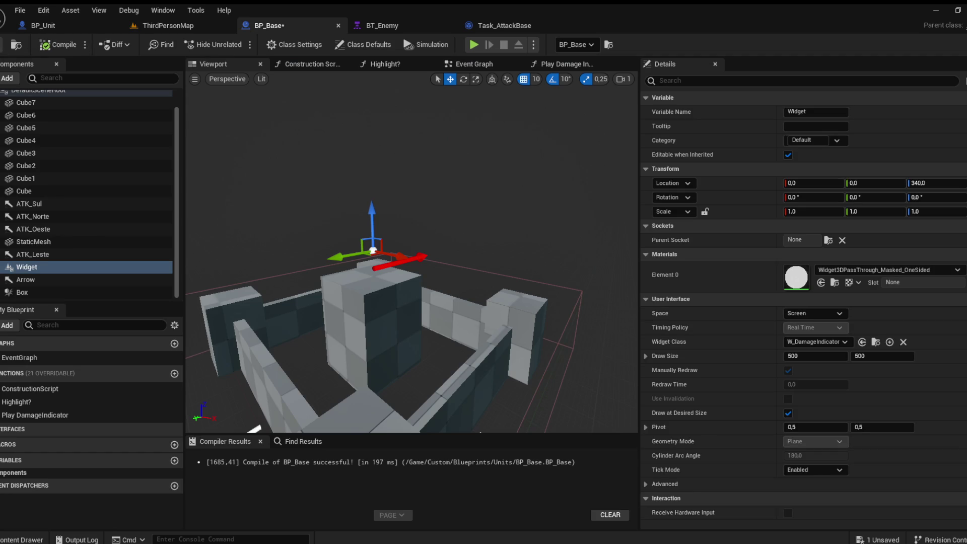
Review the W_DamageIndicator widget preview and the AnyDamage Event Graph, then return to ThirdPersonMap
{"action": "mouse_move", "coordinate": [373, 100]}
{"action": "left_mouse_down"}
{"action": "mouse_move", "coordinate": [338, 156]}
{"action": "mouse_move", "coordinate": [482, 103]}
{"action": "left_mouse_up"}
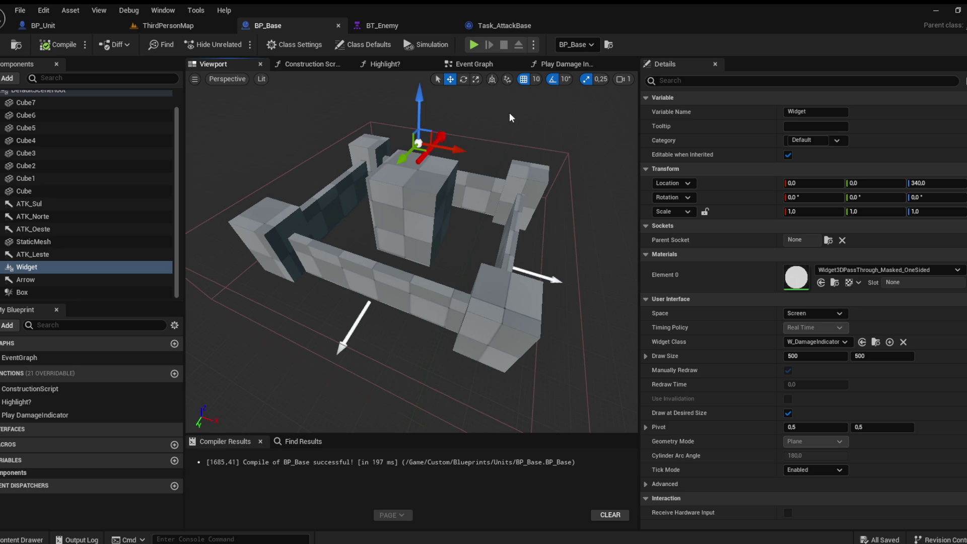
{"action": "left_click", "coordinate": [474, 64]}
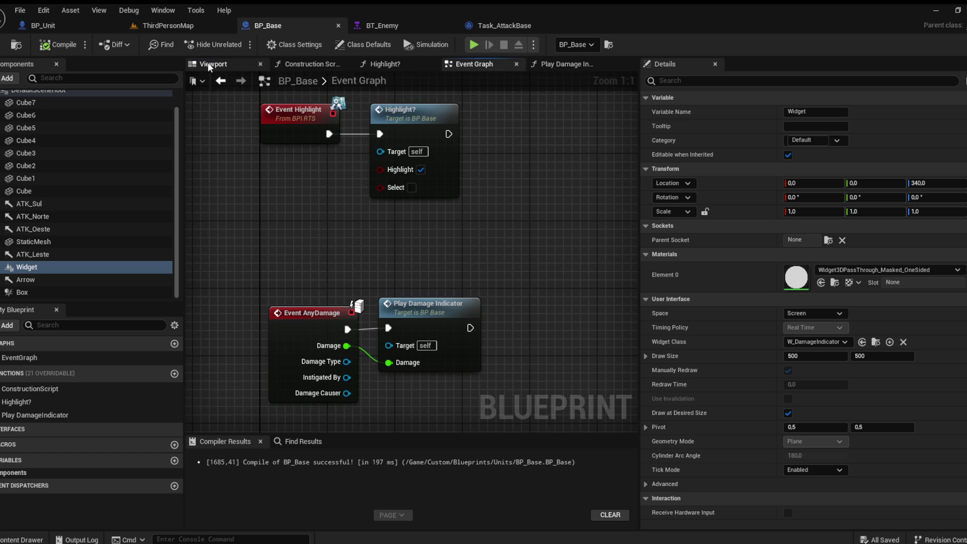
{"action": "left_click", "coordinate": [208, 66]}
{"action": "left_click", "coordinate": [170, 27]}
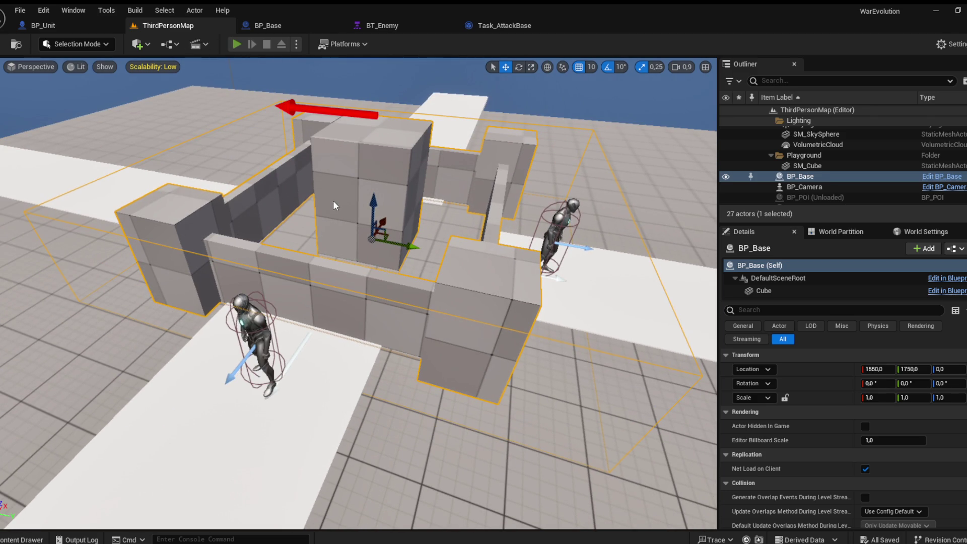
Playtest the level, orbiting the castle to watch the red -1 damage number, then stop
{"action": "key", "text": "alt+p"}
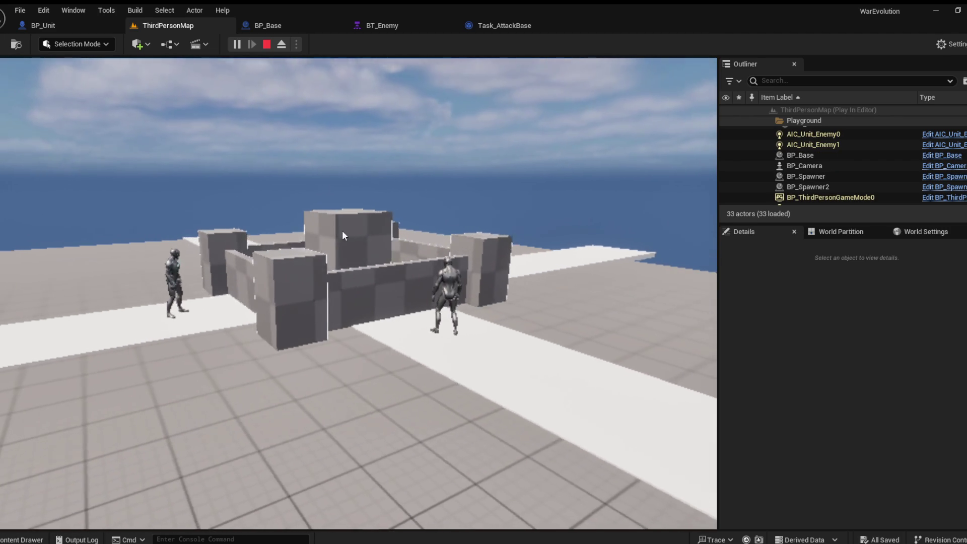
{"action": "mouse_move", "coordinate": [349, 256]}
{"action": "left_mouse_down"}
{"action": "mouse_move", "coordinate": [255, 265]}
{"action": "mouse_move", "coordinate": [370, 243]}
{"action": "mouse_move", "coordinate": [431, 253]}
{"action": "mouse_move", "coordinate": [394, 289]}
{"action": "mouse_move", "coordinate": [356, 271]}
{"action": "mouse_move", "coordinate": [314, 289]}
{"action": "mouse_move", "coordinate": [399, 287]}
{"action": "mouse_move", "coordinate": [358, 297]}
{"action": "mouse_move", "coordinate": [371, 242]}
{"action": "mouse_move", "coordinate": [451, 258]}
{"action": "mouse_move", "coordinate": [264, 283]}
{"action": "mouse_move", "coordinate": [360, 302]}
{"action": "mouse_move", "coordinate": [415, 272]}
{"action": "mouse_move", "coordinate": [349, 286]}
{"action": "mouse_move", "coordinate": [373, 291]}
{"action": "mouse_move", "coordinate": [234, 292]}
{"action": "mouse_move", "coordinate": [328, 259]}
{"action": "mouse_move", "coordinate": [319, 274]}
{"action": "mouse_move", "coordinate": [402, 273]}
{"action": "mouse_move", "coordinate": [341, 283]}
{"action": "mouse_move", "coordinate": [434, 267]}
{"action": "mouse_move", "coordinate": [406, 291]}
{"action": "mouse_move", "coordinate": [434, 286]}
{"action": "mouse_move", "coordinate": [334, 287]}
{"action": "mouse_move", "coordinate": [409, 290]}
{"action": "mouse_move", "coordinate": [397, 230]}
{"action": "mouse_move", "coordinate": [338, 308]}
{"action": "mouse_move", "coordinate": [354, 315]}
{"action": "mouse_move", "coordinate": [336, 300]}
{"action": "mouse_move", "coordinate": [437, 288]}
{"action": "mouse_move", "coordinate": [433, 323]}
{"action": "mouse_move", "coordinate": [518, 322]}
{"action": "mouse_move", "coordinate": [437, 319]}
{"action": "mouse_move", "coordinate": [446, 314]}
{"action": "mouse_move", "coordinate": [466, 312]}
{"action": "mouse_move", "coordinate": [417, 341]}
{"action": "left_mouse_up"}
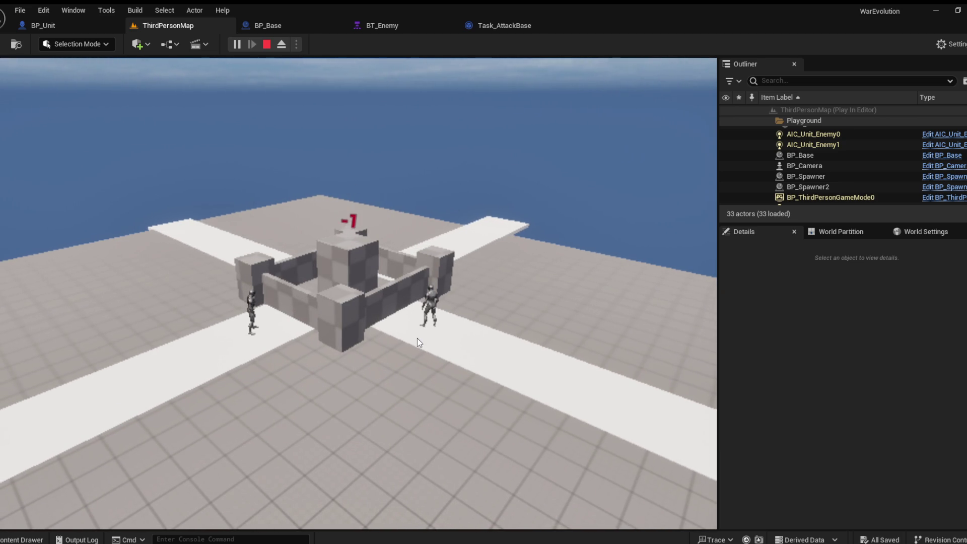
{"action": "mouse_move", "coordinate": [401, 347]}
{"action": "left_mouse_down"}
{"action": "mouse_move", "coordinate": [429, 329]}
{"action": "mouse_move", "coordinate": [430, 347]}
{"action": "mouse_move", "coordinate": [477, 338]}
{"action": "mouse_move", "coordinate": [310, 320]}
{"action": "mouse_move", "coordinate": [452, 314]}
{"action": "mouse_move", "coordinate": [420, 327]}
{"action": "mouse_move", "coordinate": [406, 438]}
{"action": "mouse_move", "coordinate": [341, 332]}
{"action": "mouse_move", "coordinate": [358, 380]}
{"action": "mouse_move", "coordinate": [374, 385]}
{"action": "mouse_move", "coordinate": [379, 241]}
{"action": "mouse_move", "coordinate": [379, 368]}
{"action": "mouse_move", "coordinate": [375, 295]}
{"action": "mouse_move", "coordinate": [353, 372]}
{"action": "mouse_move", "coordinate": [376, 357]}
{"action": "mouse_move", "coordinate": [367, 260]}
{"action": "mouse_move", "coordinate": [372, 346]}
{"action": "mouse_move", "coordinate": [232, 325]}
{"action": "mouse_move", "coordinate": [255, 252]}
{"action": "mouse_move", "coordinate": [246, 253]}
{"action": "mouse_move", "coordinate": [383, 305]}
{"action": "mouse_move", "coordinate": [279, 303]}
{"action": "mouse_move", "coordinate": [466, 317]}
{"action": "mouse_move", "coordinate": [462, 292]}
{"action": "mouse_move", "coordinate": [449, 314]}
{"action": "left_mouse_up"}
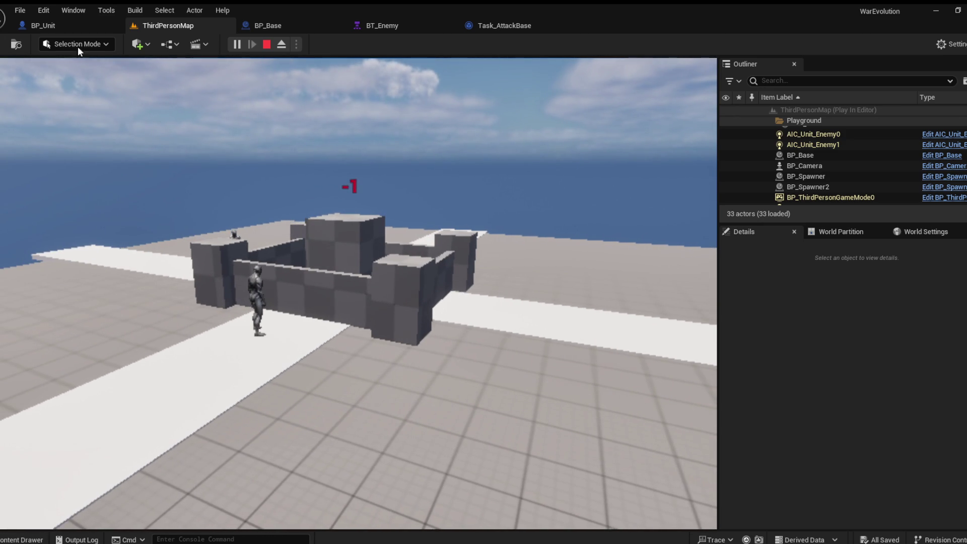
{"action": "key", "text": "Escape"}
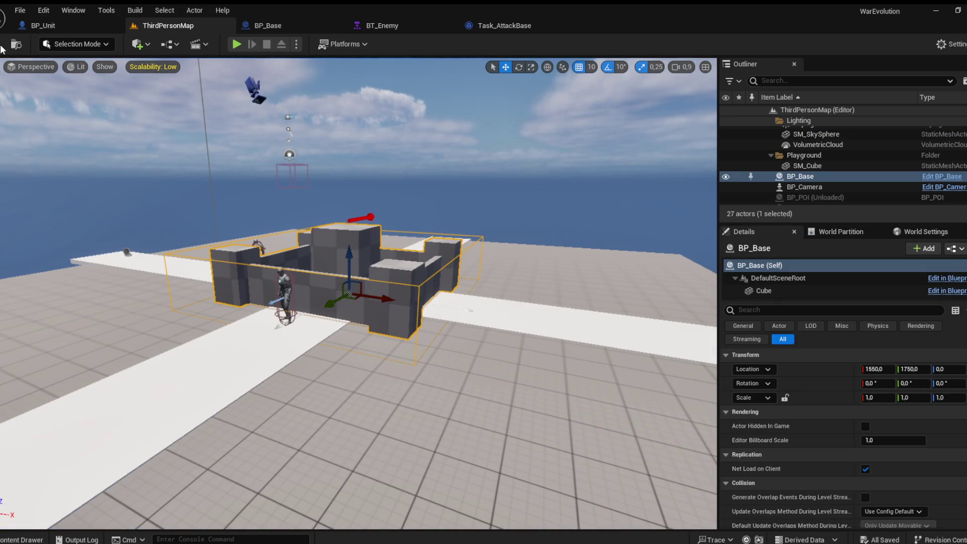
Frame the BP_Base castle, then browse the content drawer to the Custom/Blueprints/Units folder
{"action": "key", "text": "f"}
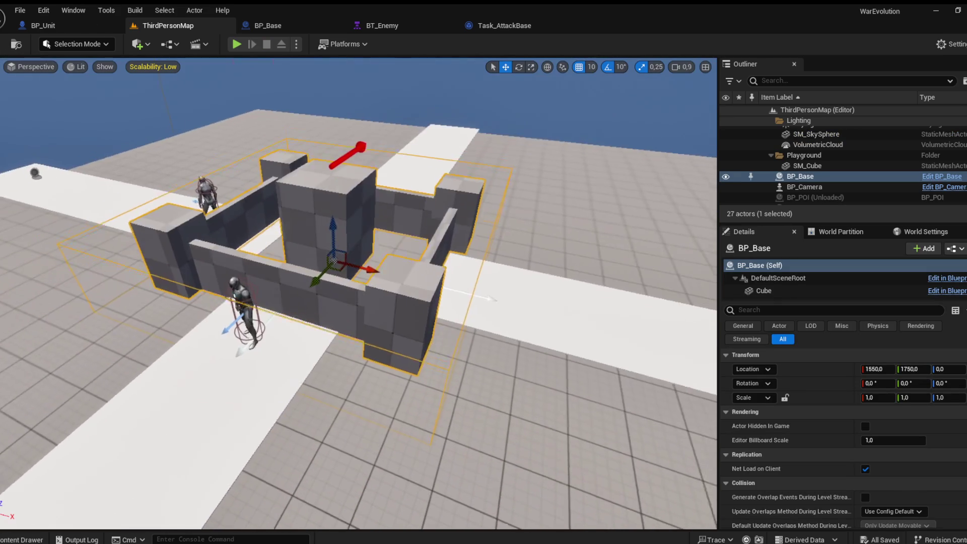
{"action": "mouse_move", "coordinate": [359, 292]}
{"action": "left_mouse_down"}
{"action": "mouse_move", "coordinate": [295, 296]}
{"action": "mouse_move", "coordinate": [176, 274]}
{"action": "left_mouse_up"}
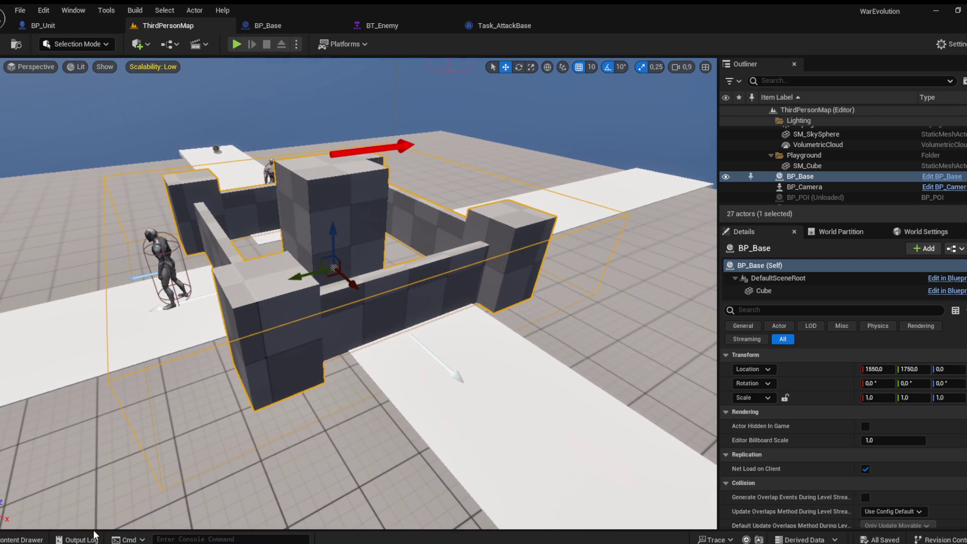
{"action": "left_click", "coordinate": [23, 540]}
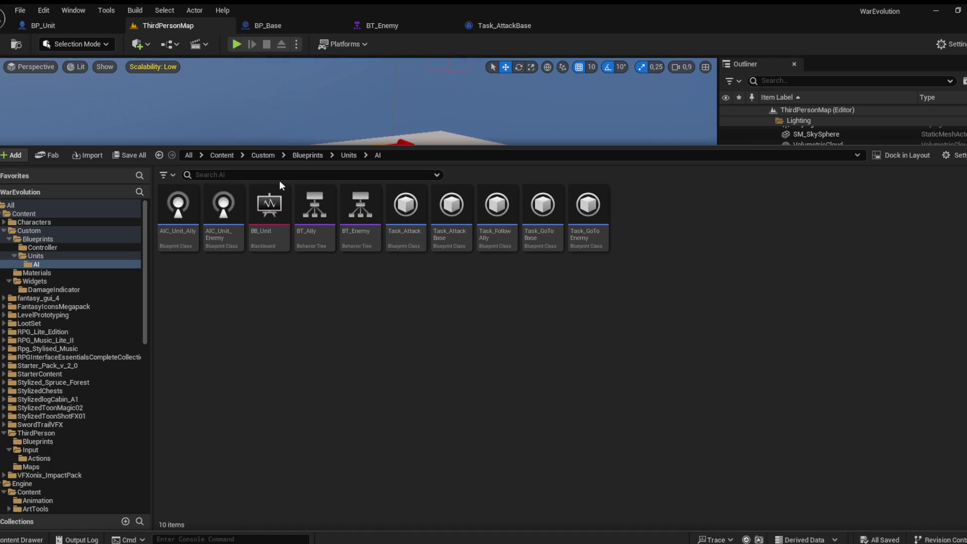
{"action": "left_click", "coordinate": [347, 157]}
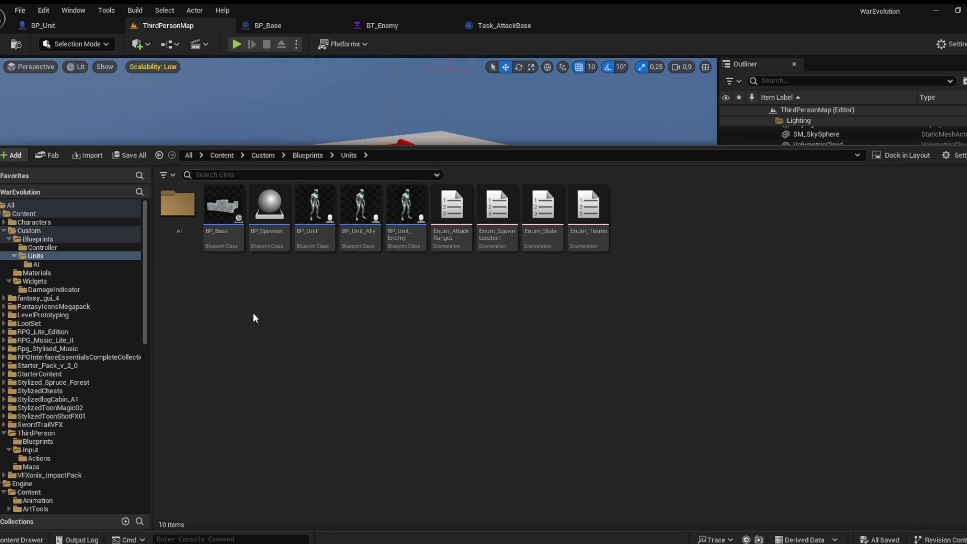
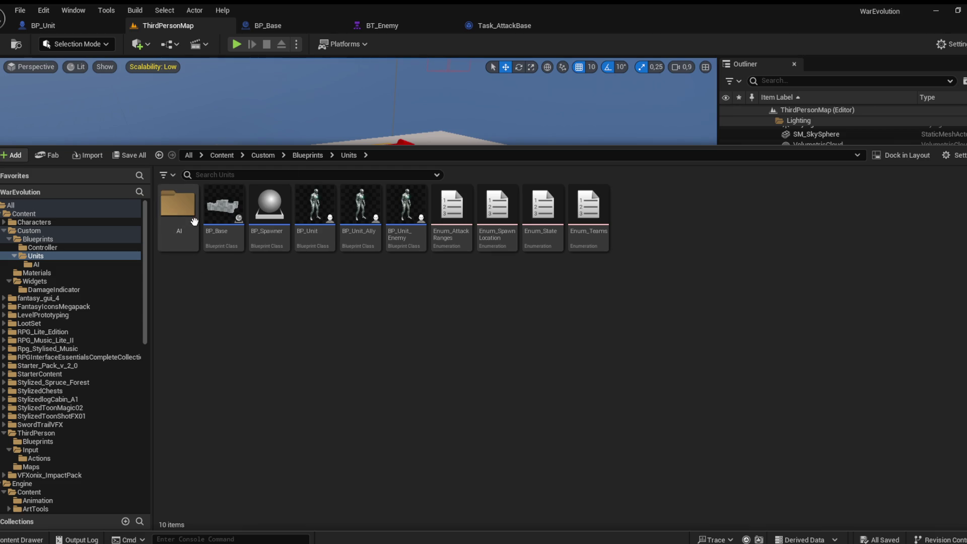
Create a new folder named Buttons inside Custom > Widgets
{"action": "left_click", "coordinate": [263, 155]}
{"action": "double_click", "coordinate": [274, 209]}
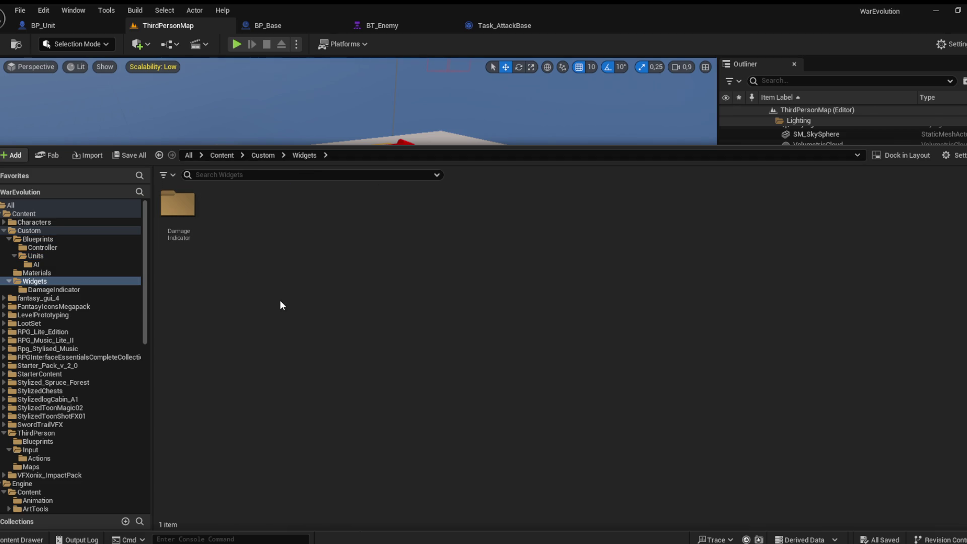
{"action": "key", "text": "ctrl+shift+n"}
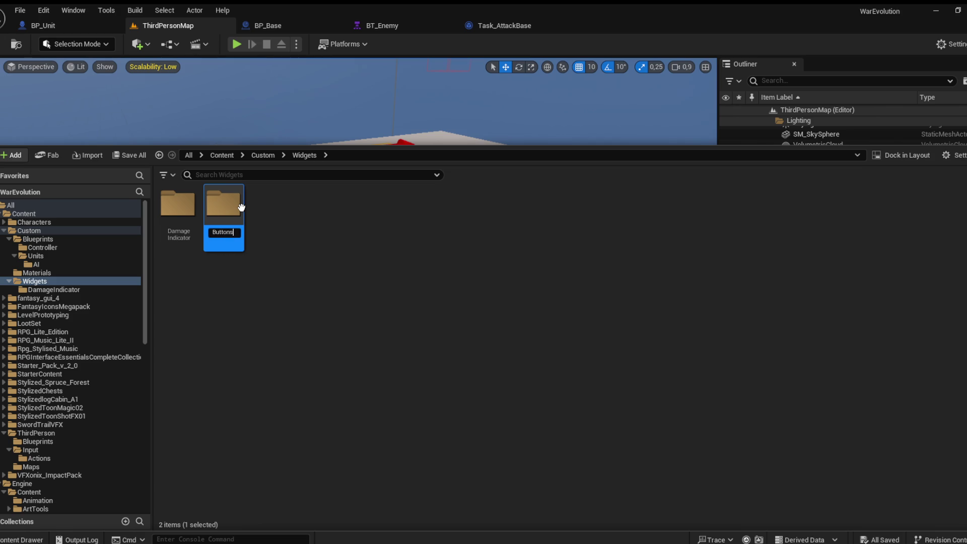
{"action": "key", "text": "Return"}
Inside Buttons, create a Widget Blueprint named W_Gate and open it
{"action": "double_click", "coordinate": [177, 208]}
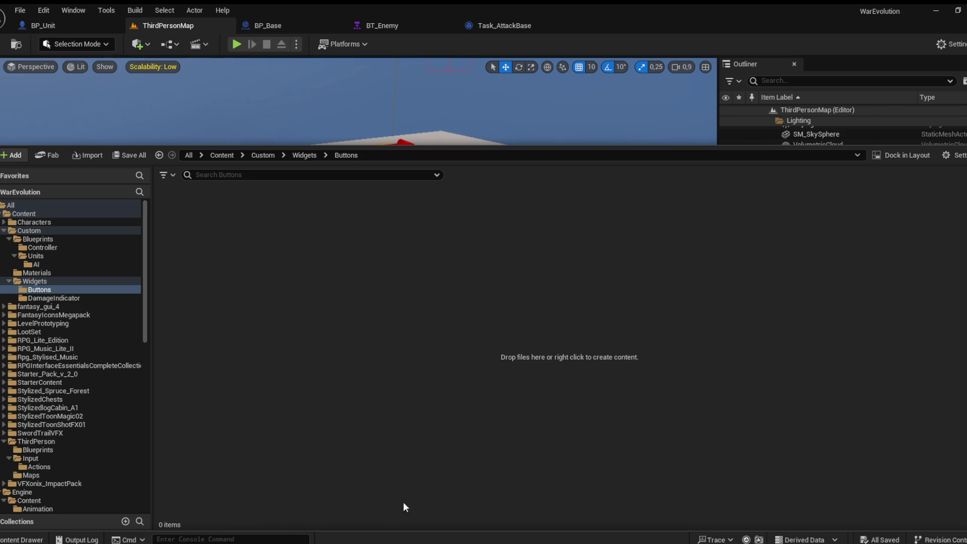
{"action": "type", "text": "W_Gate"}
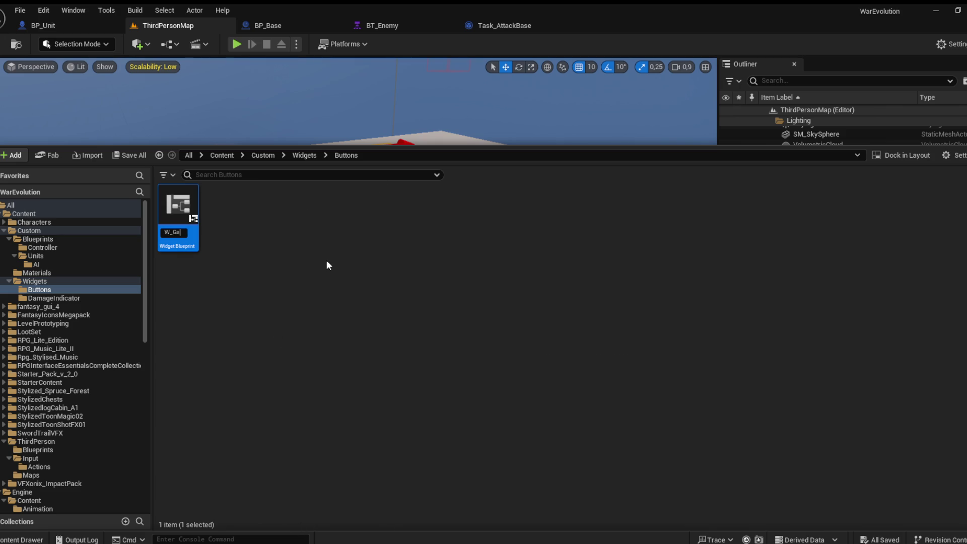
{"action": "key", "text": "Return"}
{"action": "key", "text": "Return"}
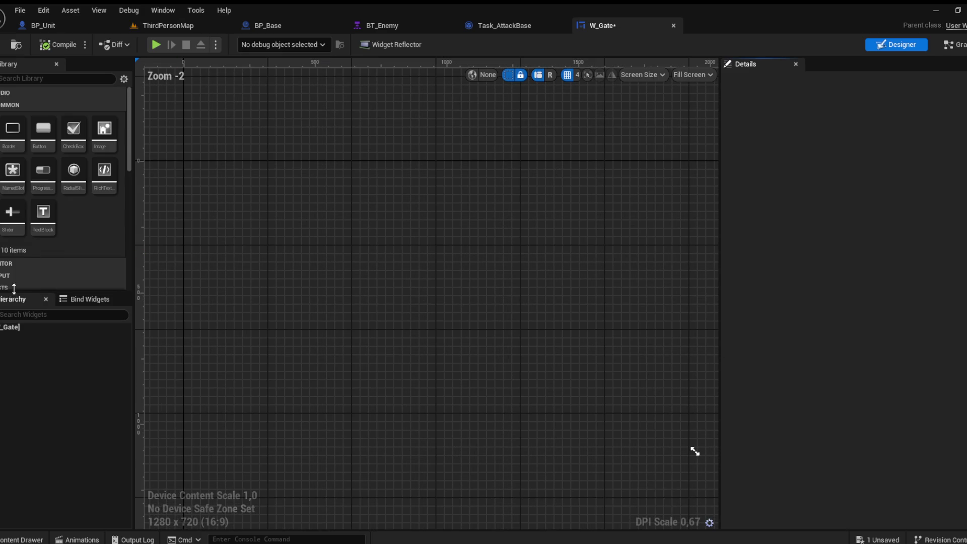
Add a Size Box with 150 × 150 width and height overrides, previewed at Desired size
{"action": "scroll", "coordinate": [82, 216], "scroll_direction": "down", "scroll_amount": 2}
{"action": "left_click_drag", "start_coordinate": [104, 242], "coordinate": [347, 235]}
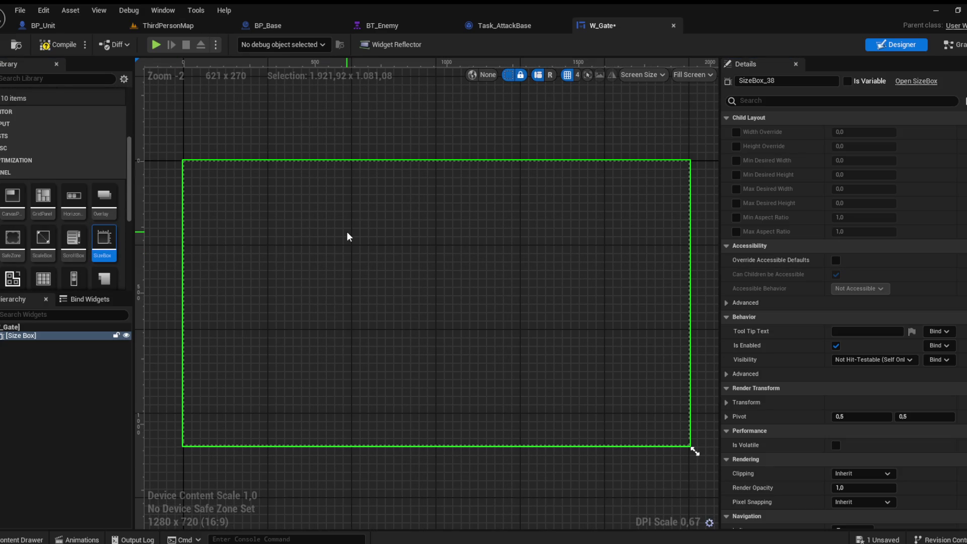
{"action": "left_click", "coordinate": [736, 146]}
{"action": "left_click", "coordinate": [736, 132]}
{"action": "left_click", "coordinate": [881, 132]}
{"action": "type", "text": "150"}
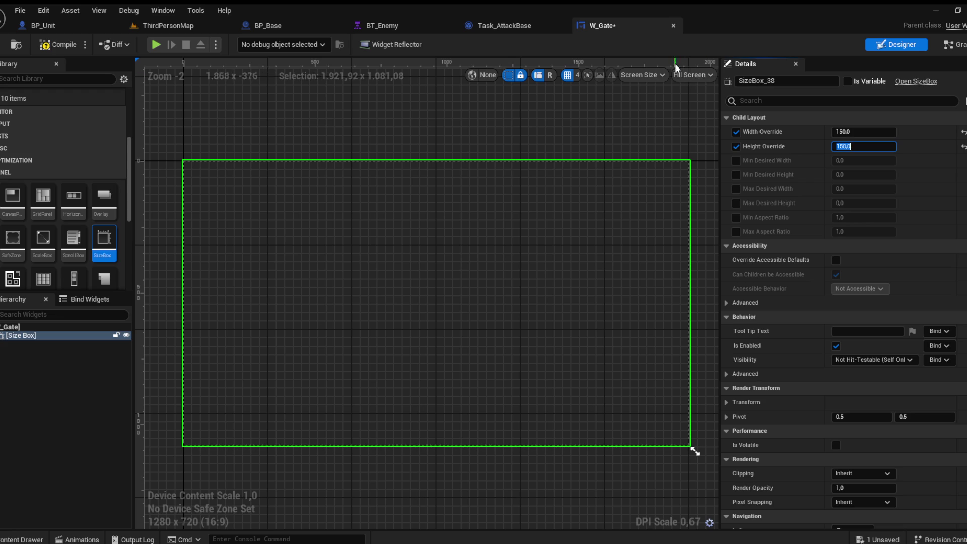
{"action": "left_click", "coordinate": [693, 75]}
{"action": "left_click", "coordinate": [693, 124]}
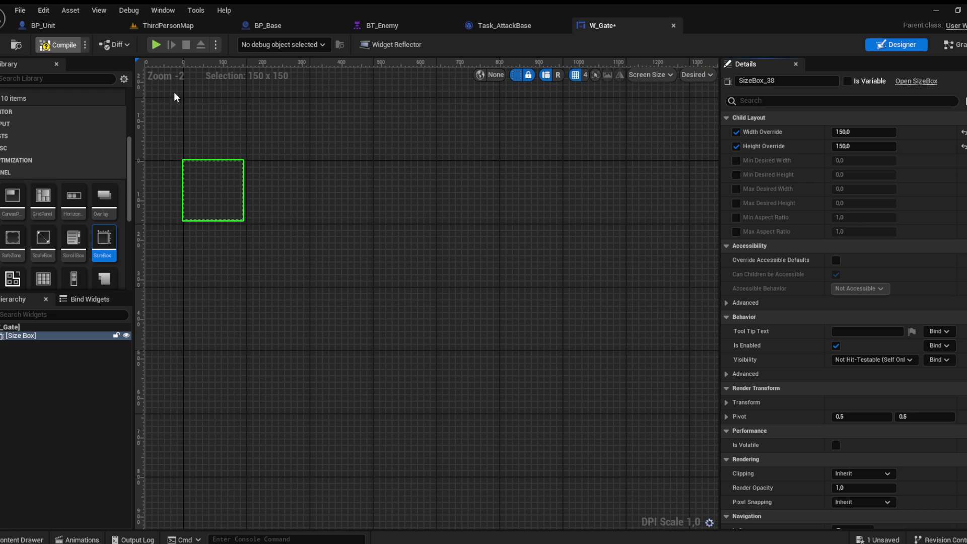
Centre the Size Box in the view and nest an Overlay inside it
{"action": "left_click_drag", "start_coordinate": [255, 128], "coordinate": [456, 208]}
{"action": "scroll", "coordinate": [405, 257], "scroll_direction": "up", "scroll_amount": 5}
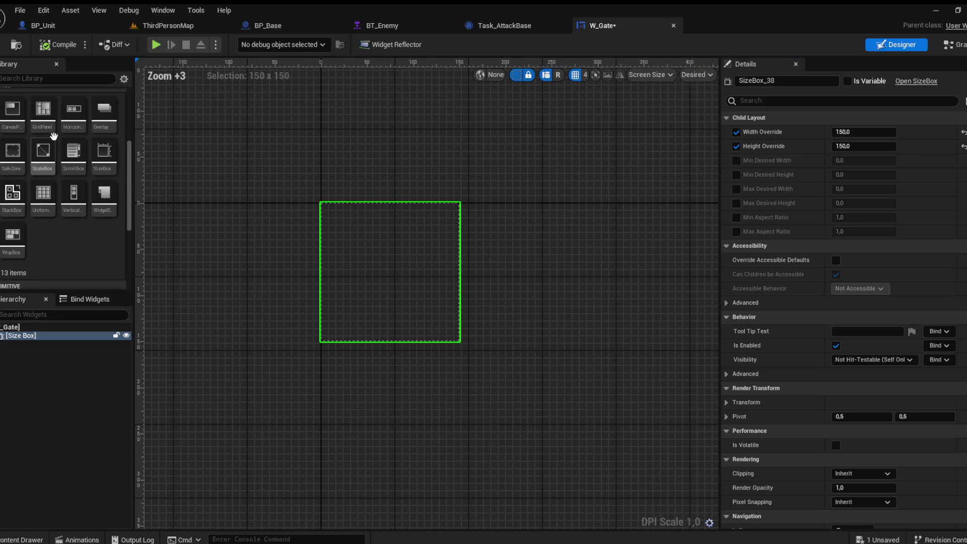
{"action": "scroll", "coordinate": [82, 195], "scroll_direction": "up", "scroll_amount": 4}
{"action": "left_click_drag", "start_coordinate": [13, 336], "coordinate": [15, 337]}
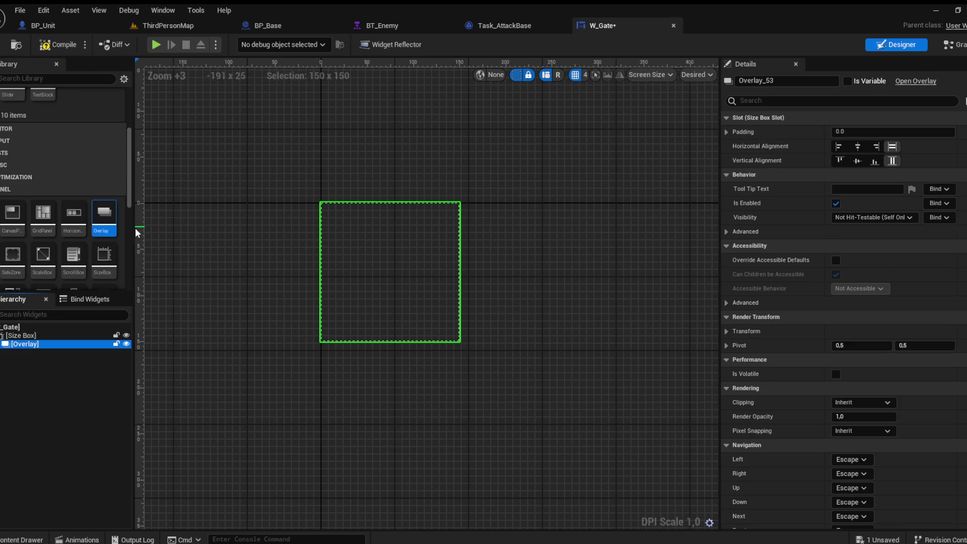
{"action": "scroll", "coordinate": [71, 227], "scroll_direction": "up", "scroll_amount": 5}
{"action": "left_click", "coordinate": [44, 128]}
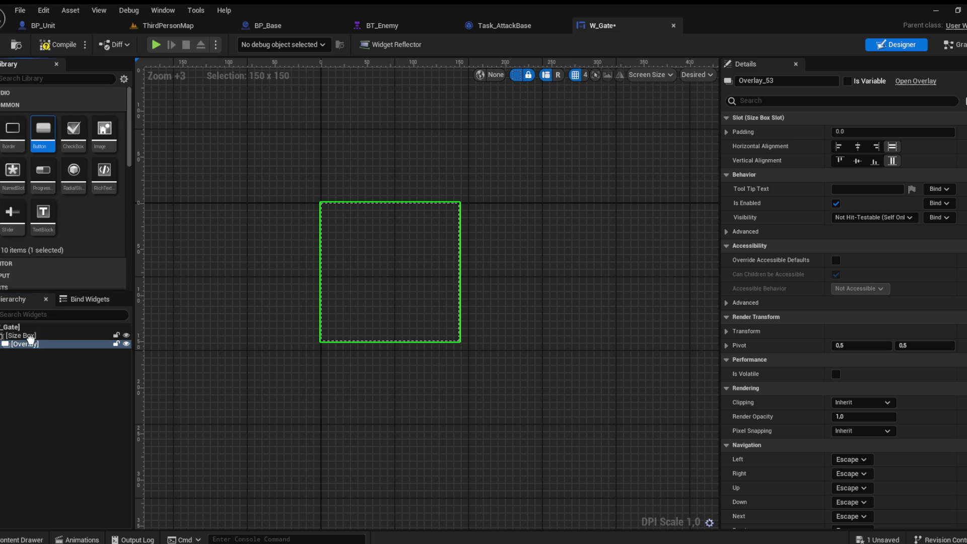
Add a Button to the Overlay with horizontal and vertical alignment set to Fill
{"action": "left_click_drag", "start_coordinate": [26, 344], "coordinate": [26, 345]}
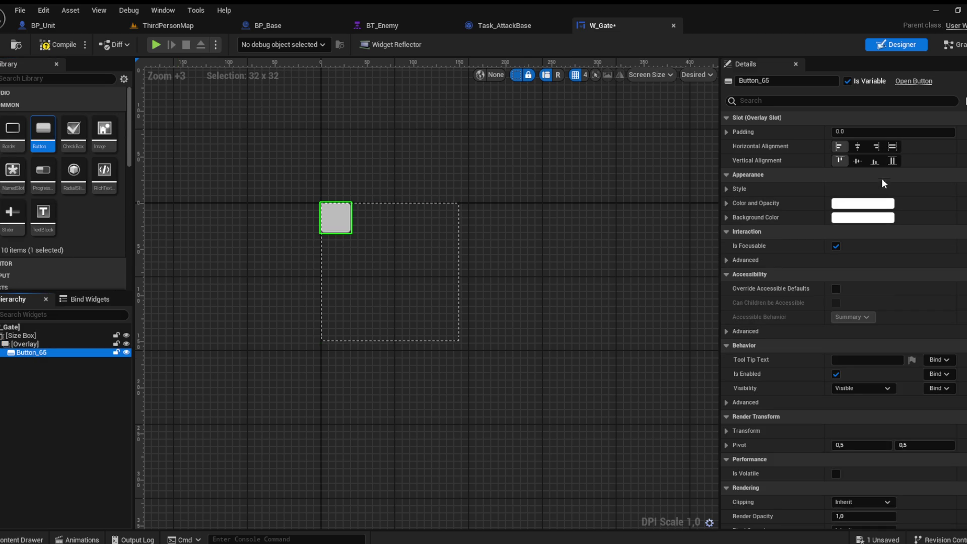
{"action": "left_click", "coordinate": [893, 160]}
{"action": "left_click", "coordinate": [892, 146]}
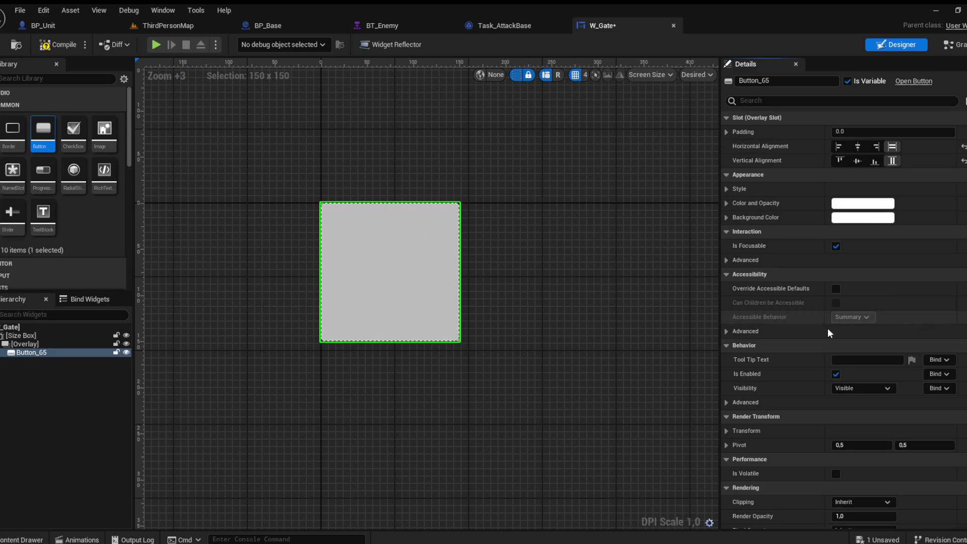
Set the button's Normal, Hovered and Pressed styles to draw as Box
{"action": "left_click", "coordinate": [726, 188]}
{"action": "left_click", "coordinate": [735, 203]}
{"action": "left_click", "coordinate": [863, 276]}
{"action": "left_click", "coordinate": [851, 297]}
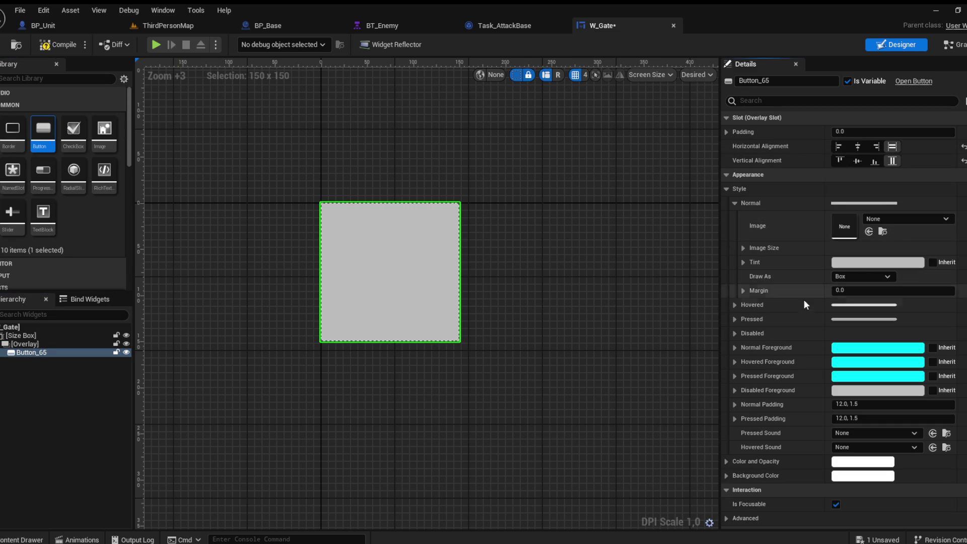
{"action": "left_click", "coordinate": [735, 305]}
{"action": "left_click", "coordinate": [856, 378]}
{"action": "left_click", "coordinate": [844, 398]}
{"action": "left_click", "coordinate": [736, 409]}
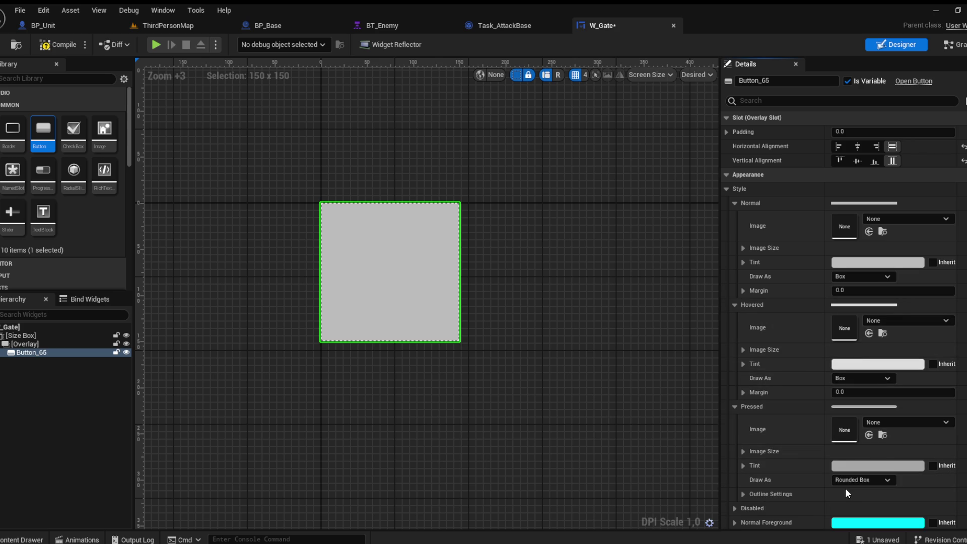
{"action": "left_click", "coordinate": [863, 479]}
{"action": "left_click", "coordinate": [811, 432]}
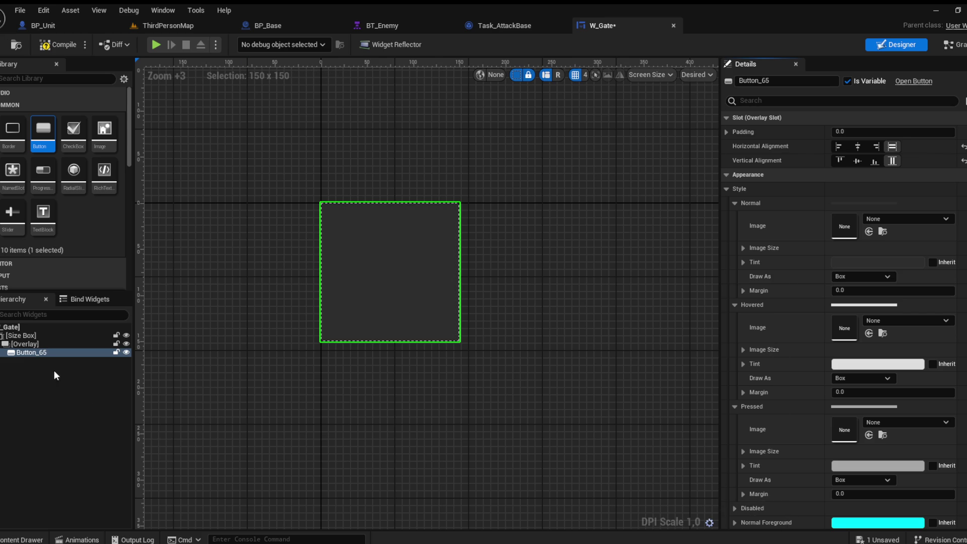
{"action": "left_click", "coordinate": [25, 344]}
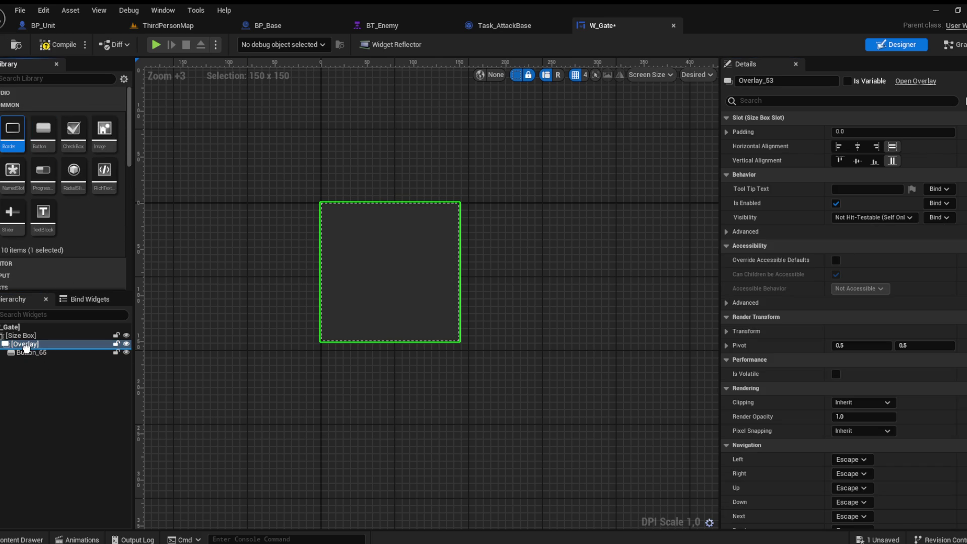
Add a vertically filling Border to the Overlay and give Button_65 a slot padding of 10
{"action": "left_click_drag", "start_coordinate": [25, 347], "coordinate": [25, 347]}
{"action": "left_click", "coordinate": [890, 161]}
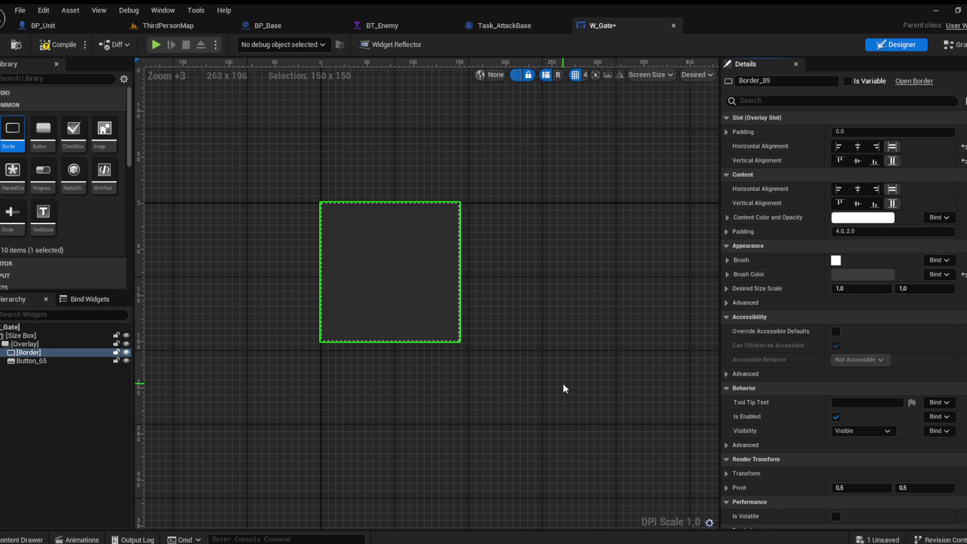
{"action": "left_click", "coordinate": [31, 361]}
{"action": "left_click", "coordinate": [847, 132]}
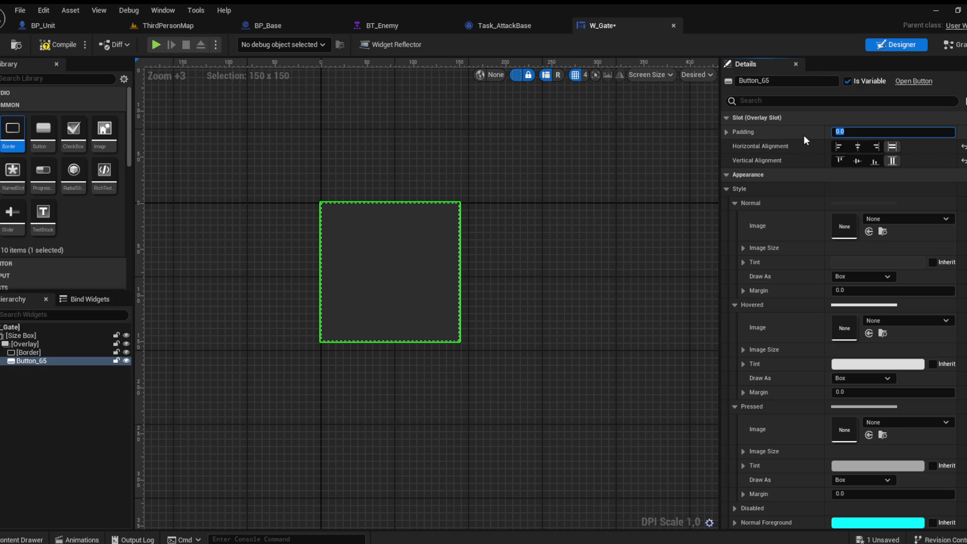
{"action": "type", "text": "10"}
{"action": "key", "text": "Return"}
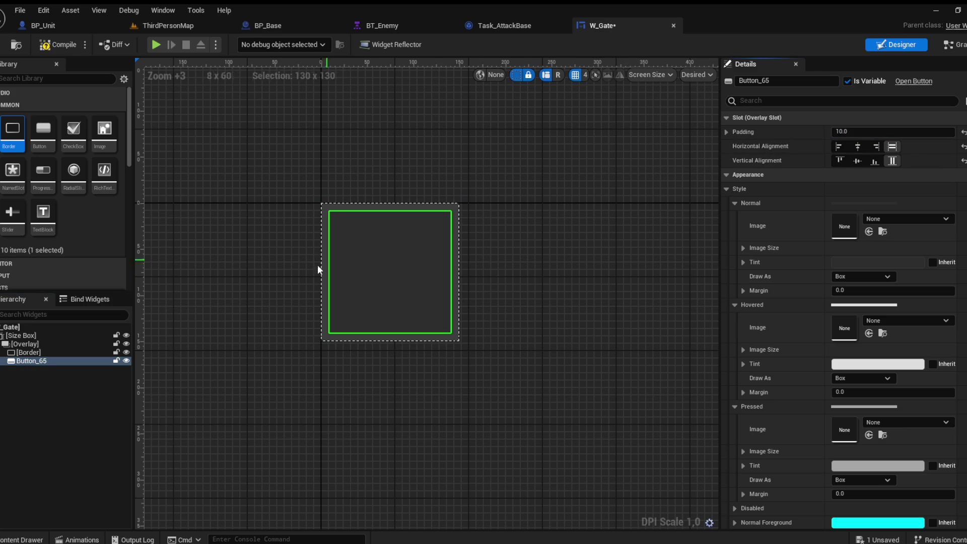
{"action": "left_click", "coordinate": [35, 354]}
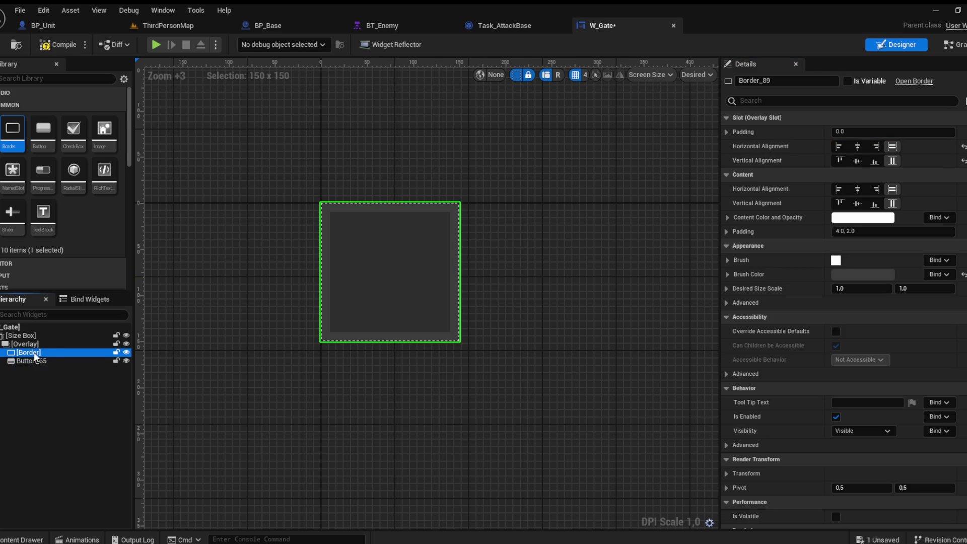
{"action": "left_click", "coordinate": [727, 260]}
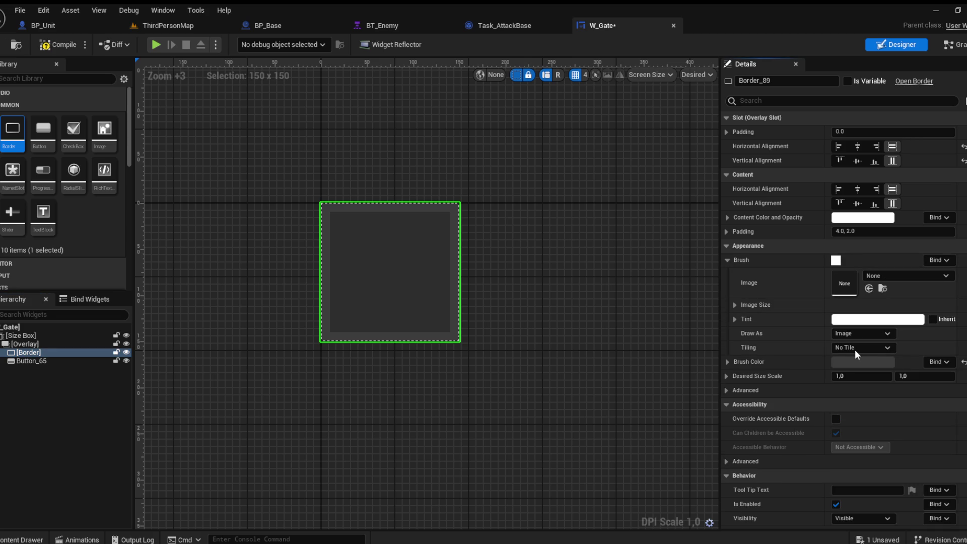
Change the Border brush's Draw As mode to the frame option
{"action": "left_click", "coordinate": [862, 333]}
{"action": "left_click", "coordinate": [852, 364]}
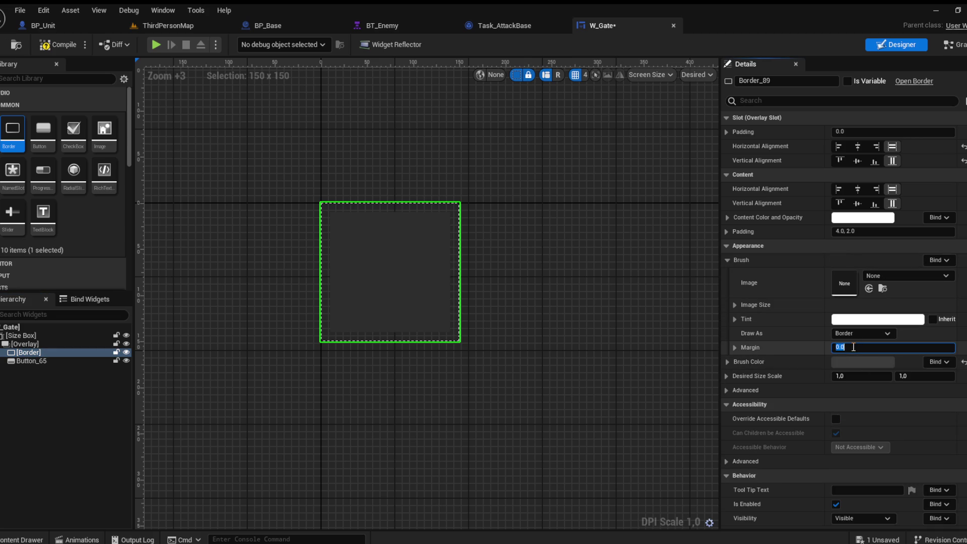
{"action": "scroll", "coordinate": [350, 255], "scroll_direction": "up", "scroll_amount": 8}
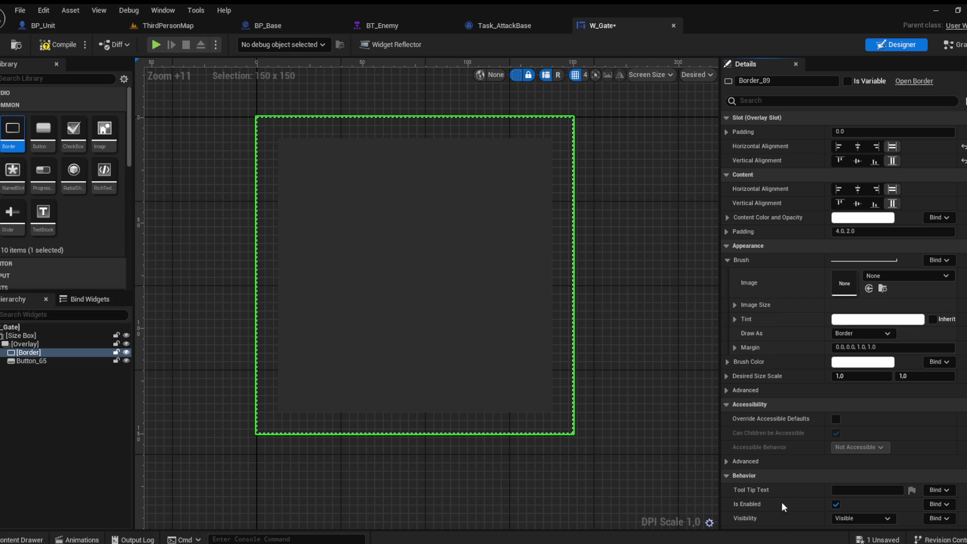
{"action": "scroll", "coordinate": [295, 442], "scroll_direction": "up", "scroll_amount": 1}
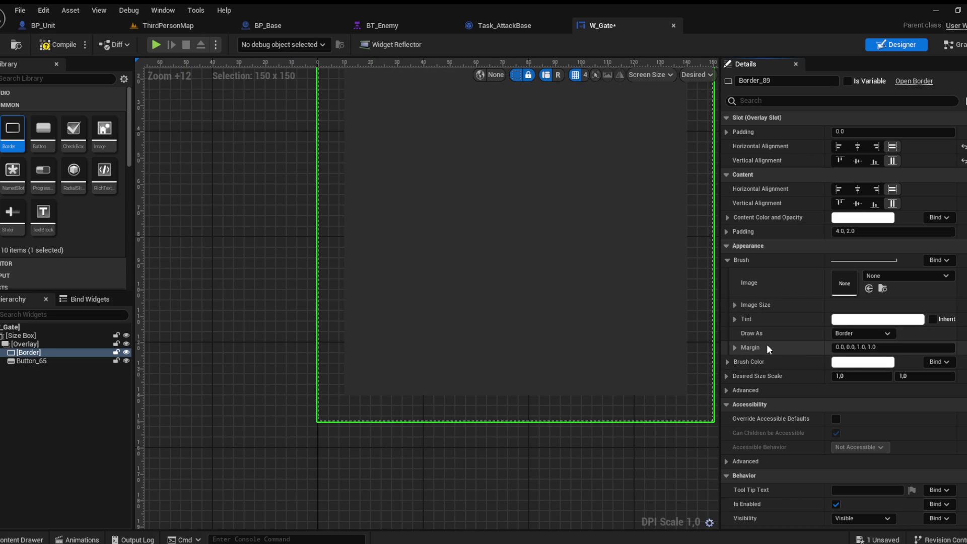
{"action": "left_click", "coordinate": [734, 305]}
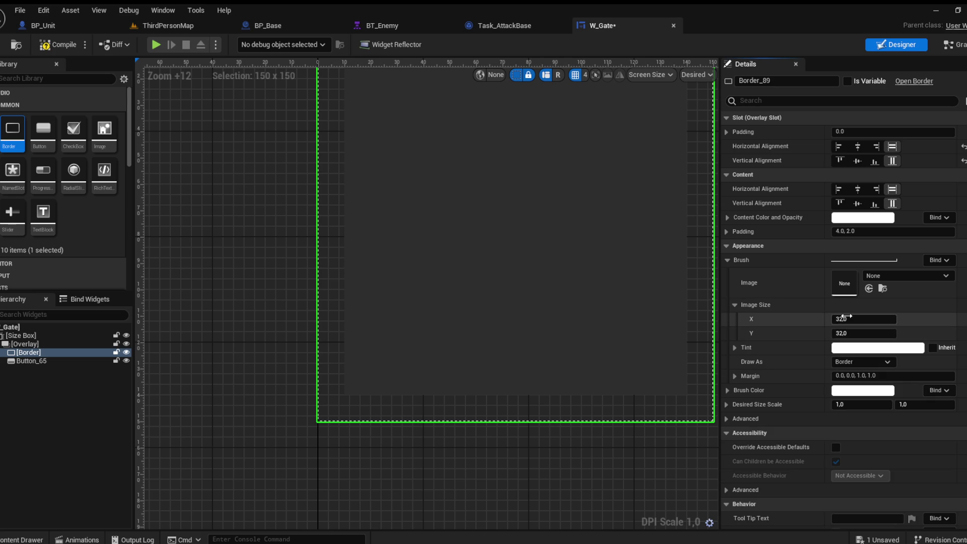
{"action": "left_click", "coordinate": [735, 305]}
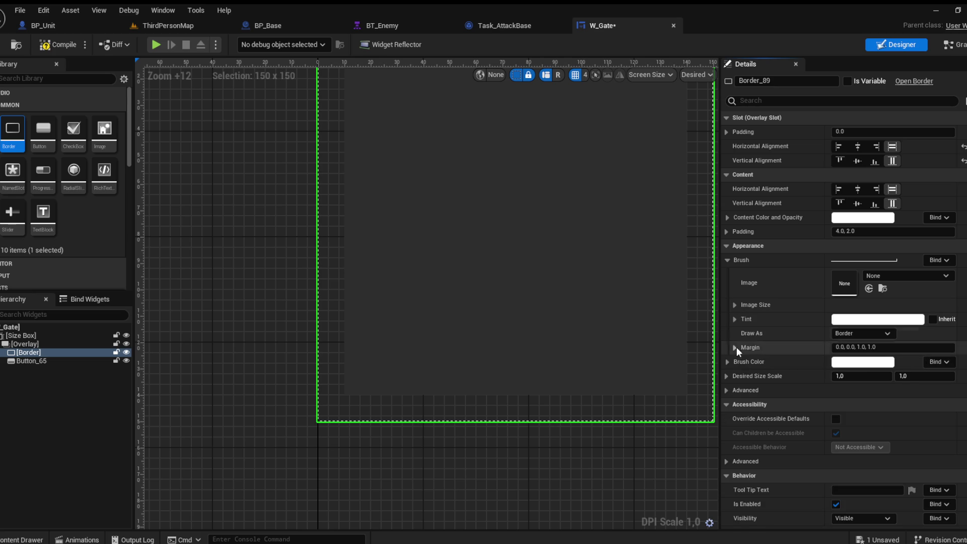
Set the Border brush's Desired Size Scale X and Y to 1.0
{"action": "left_click", "coordinate": [727, 375]}
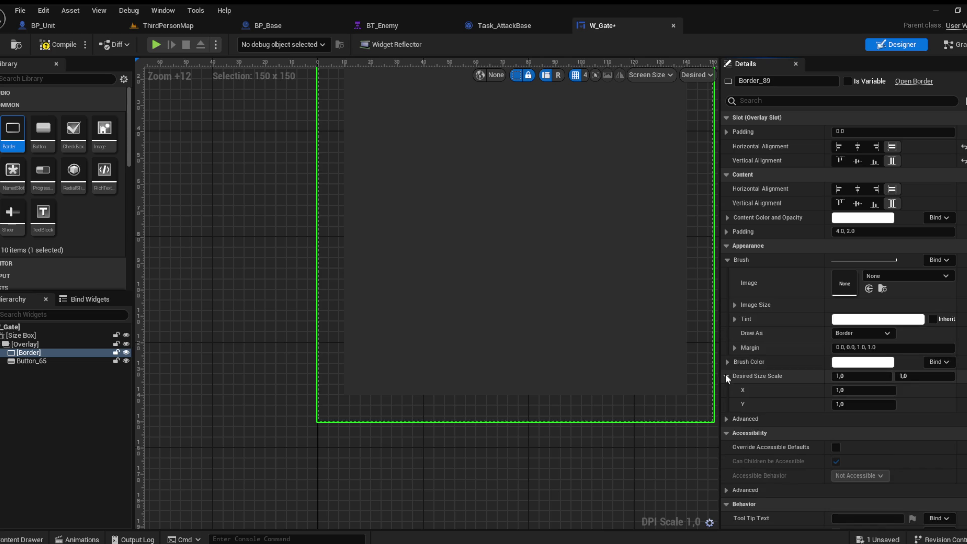
{"action": "left_click", "coordinate": [834, 390]}
{"action": "type", "text": "5"}
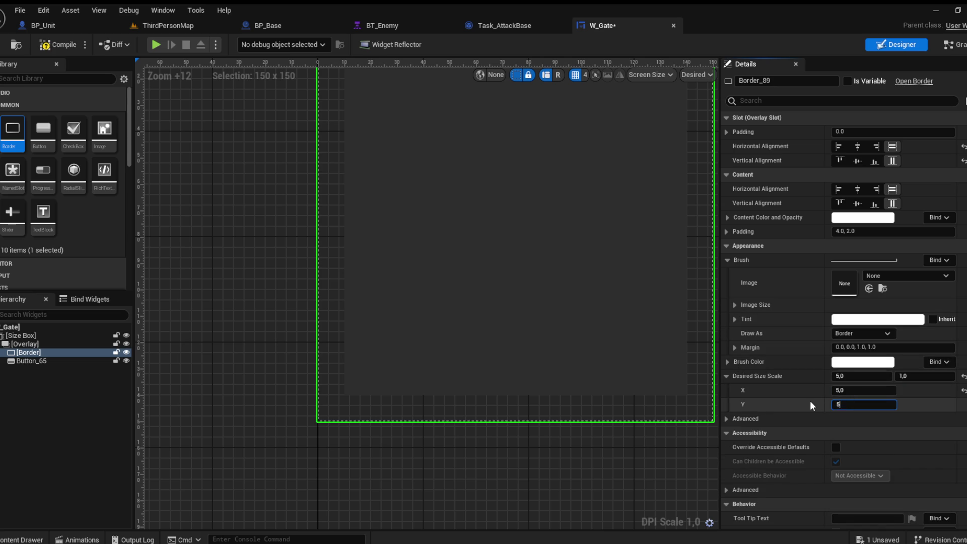
{"action": "left_click", "coordinate": [839, 390]}
{"action": "type", "text": "1"}
{"action": "key", "text": "Tab"}
{"action": "type", "text": "1"}
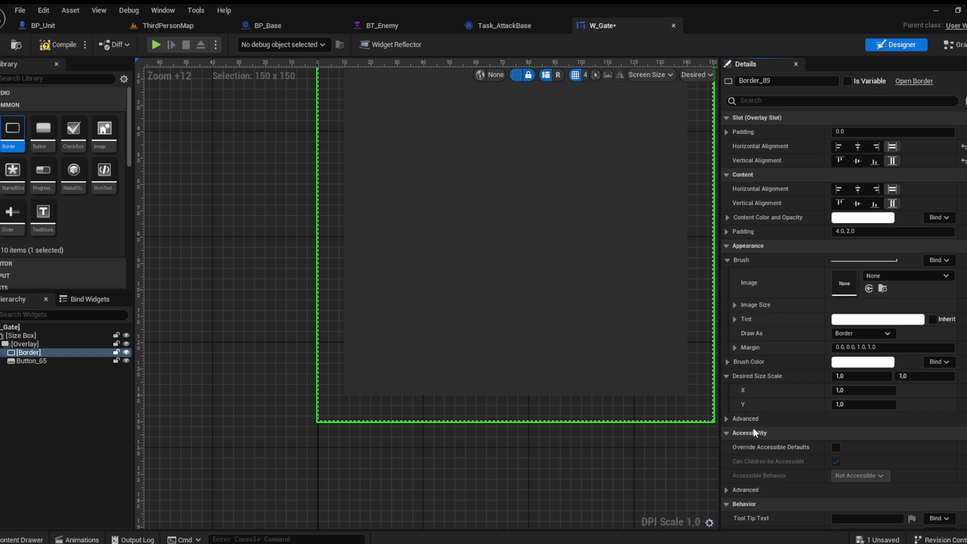
Recheck the brush Draw As mode, then browse the Content Drawer to FantasyIconsMegapack
{"action": "left_click", "coordinate": [723, 419]}
{"action": "left_click", "coordinate": [723, 418]}
{"action": "left_click", "coordinate": [862, 333]}
{"action": "left_click", "coordinate": [850, 363]}
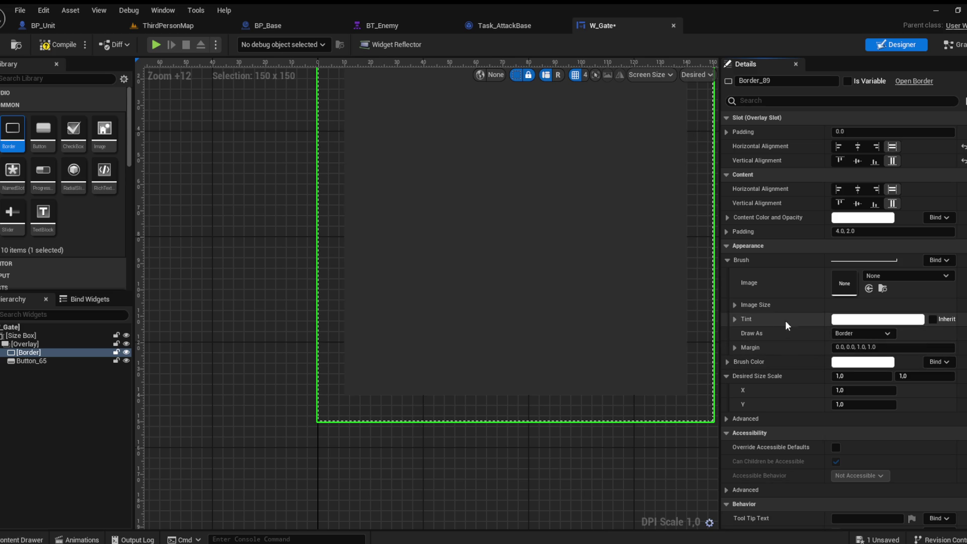
{"action": "left_click", "coordinate": [735, 305]}
{"action": "left_click", "coordinate": [734, 305]}
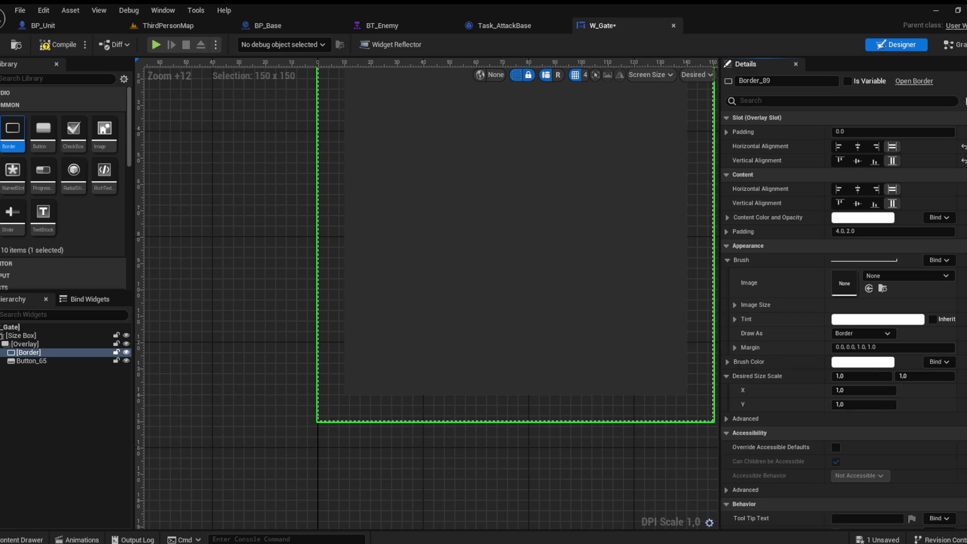
{"action": "left_click", "coordinate": [9, 540]}
{"action": "left_click", "coordinate": [56, 464]}
Drag fg4_borders_01_19 from fantasy_gui_4 > textures > borders onto the Border's Brush Image
{"action": "left_click", "coordinate": [48, 456]}
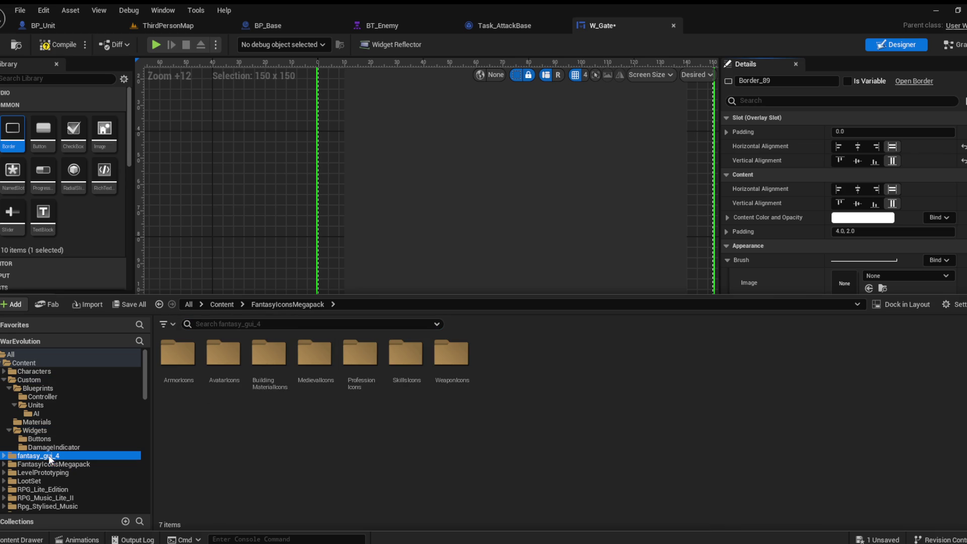
{"action": "double_click", "coordinate": [398, 363]}
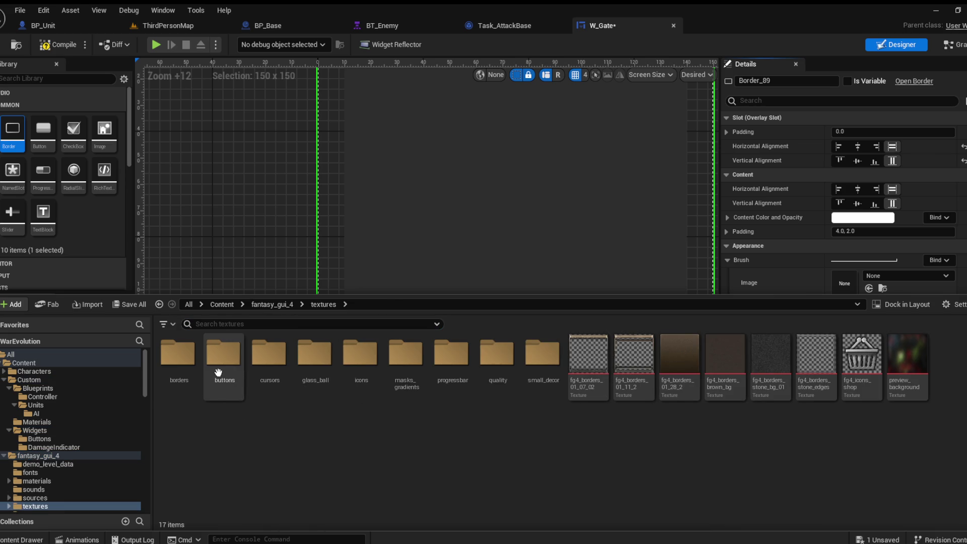
{"action": "double_click", "coordinate": [178, 355]}
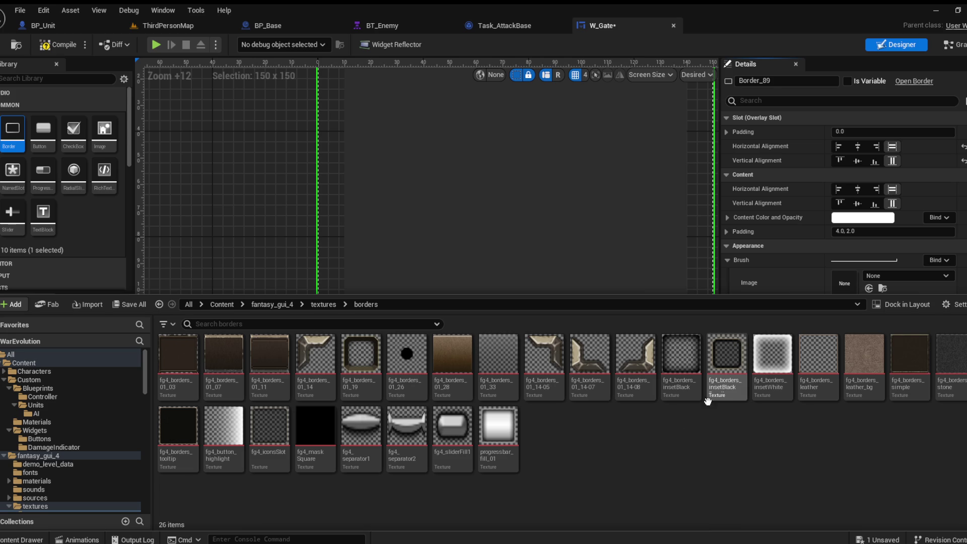
{"action": "mouse_move", "coordinate": [366, 373]}
{"action": "left_mouse_down"}
{"action": "mouse_move", "coordinate": [806, 277]}
{"action": "mouse_move", "coordinate": [793, 274]}
{"action": "mouse_move", "coordinate": [841, 277]}
{"action": "left_mouse_up"}
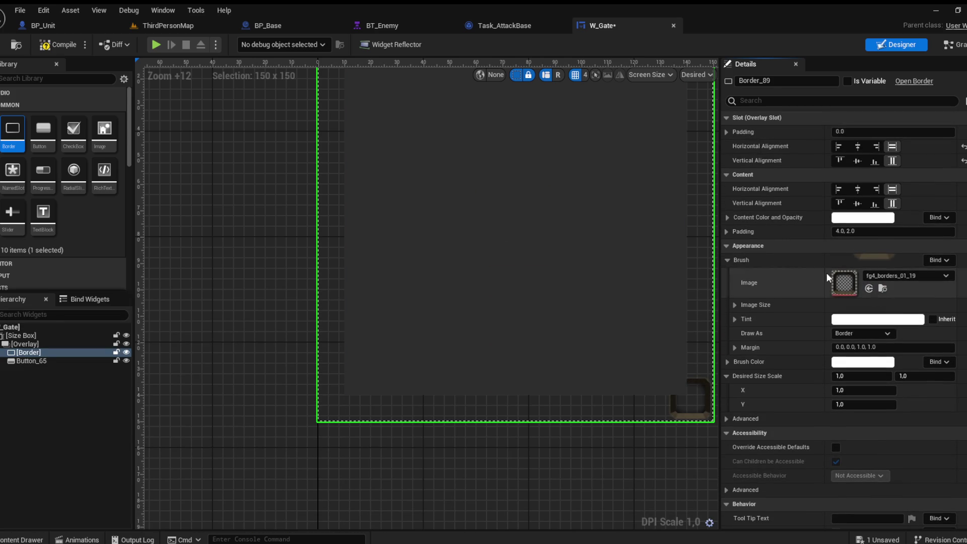
Set the brush Margin to 0.25 and select the button inside the border
{"action": "left_click", "coordinate": [851, 347]}
{"action": "type", "text": "5"}
{"action": "key", "text": "Return"}
{"action": "left_click", "coordinate": [857, 347]}
{"action": "type", "text": "25"}
{"action": "key", "text": "Return"}
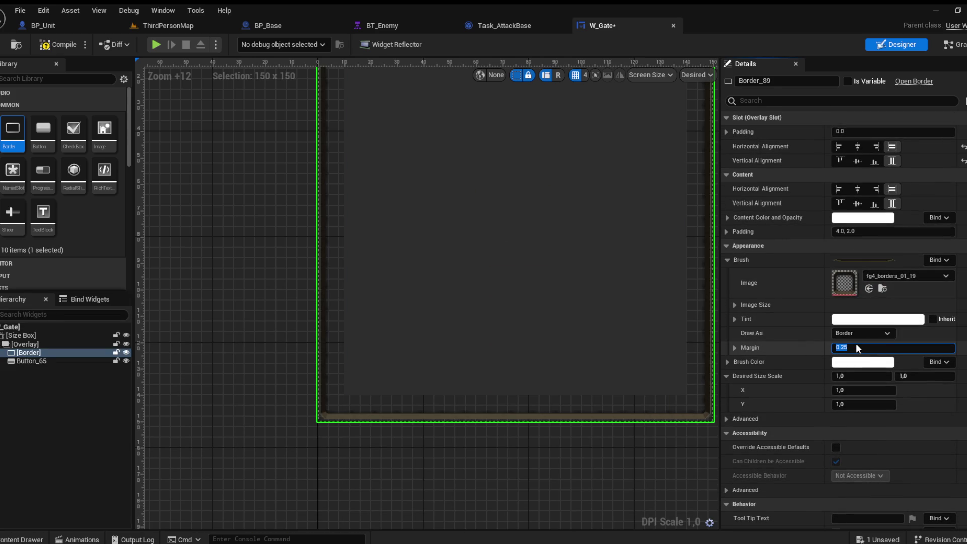
{"action": "mouse_move", "coordinate": [705, 301]}
{"action": "left_mouse_down"}
{"action": "mouse_move", "coordinate": [489, 343]}
{"action": "mouse_move", "coordinate": [500, 342]}
{"action": "left_mouse_up"}
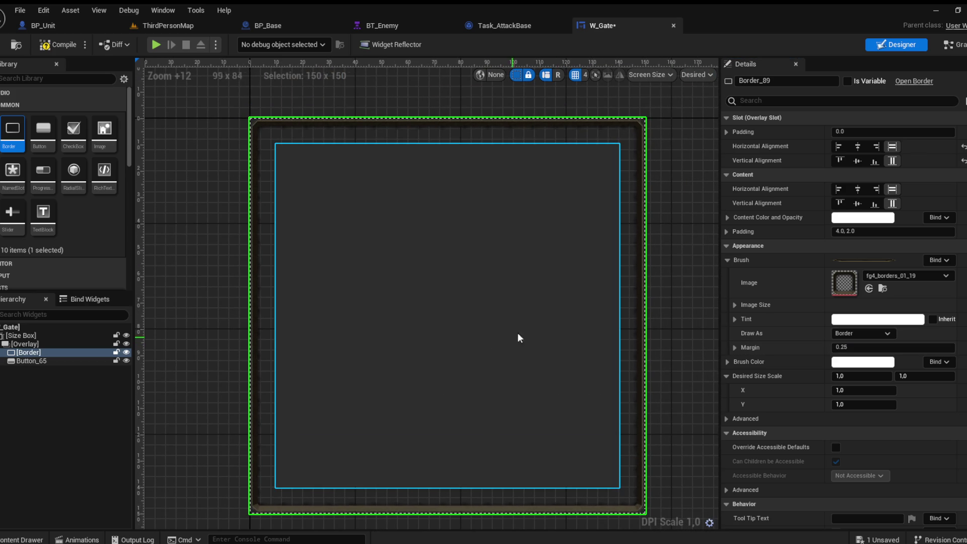
{"action": "left_click", "coordinate": [500, 306]}
{"action": "left_click", "coordinate": [25, 538]}
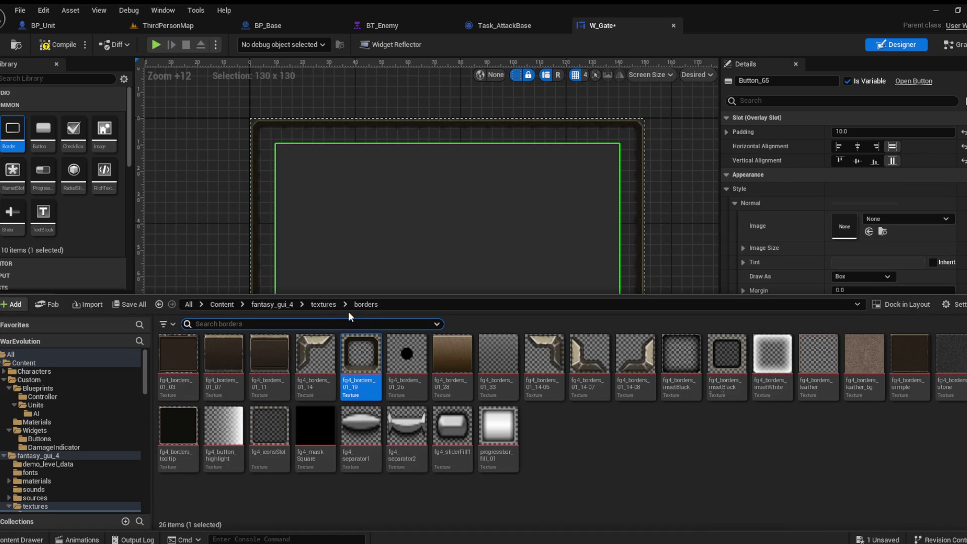
Browse the gold and item_slots folders under textures > icons for a suitable icon
{"action": "left_click", "coordinate": [323, 304]}
{"action": "double_click", "coordinate": [360, 359]}
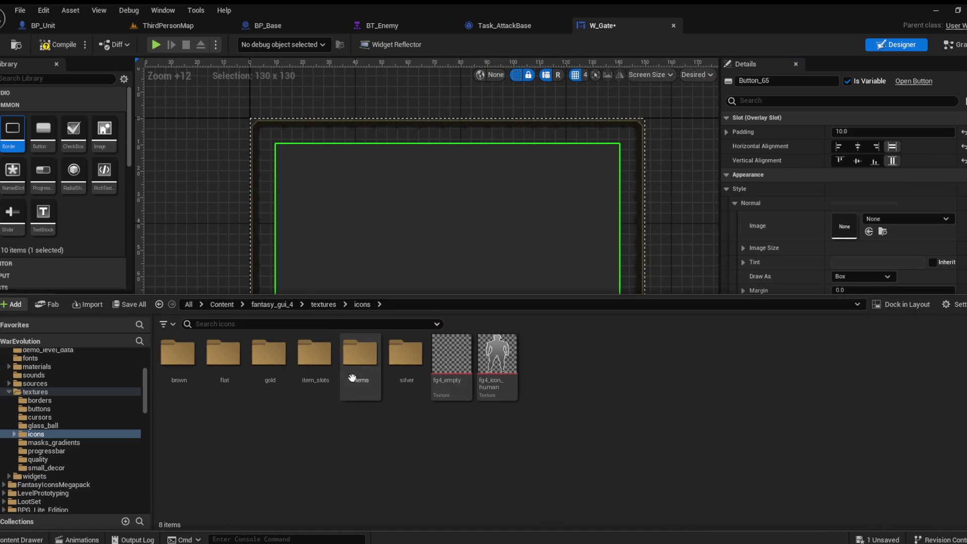
{"action": "double_click", "coordinate": [271, 372]}
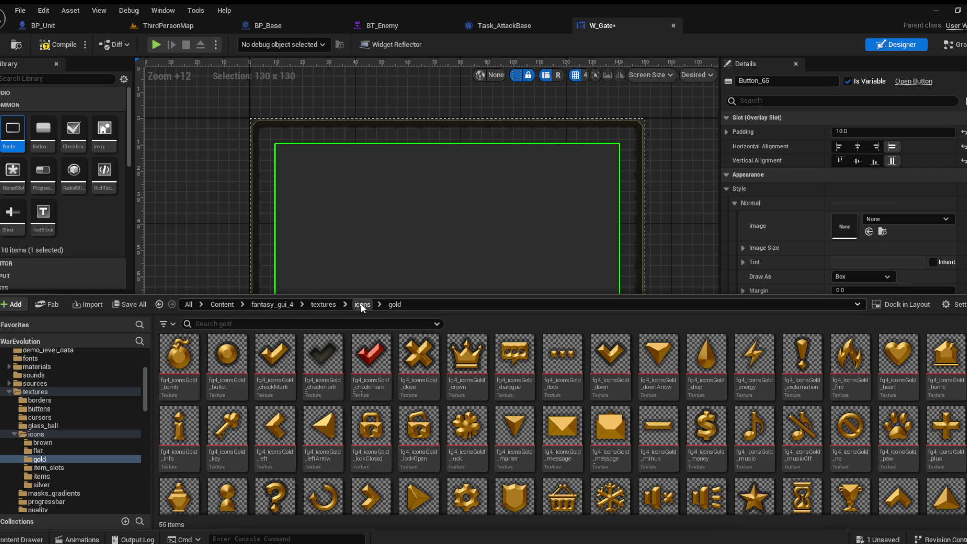
{"action": "scroll", "coordinate": [672, 386], "scroll_direction": "down", "scroll_amount": 3}
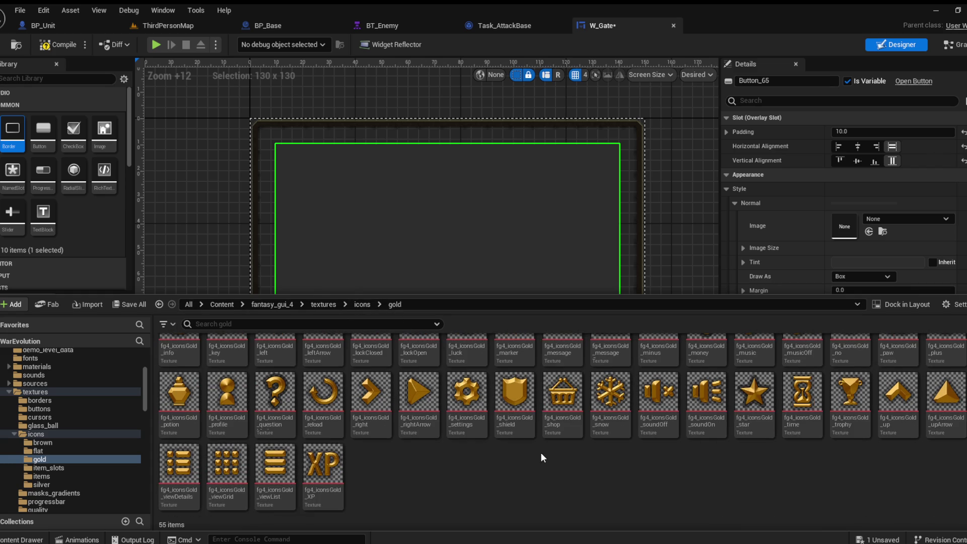
{"action": "scroll", "coordinate": [393, 470], "scroll_direction": "up", "scroll_amount": 1}
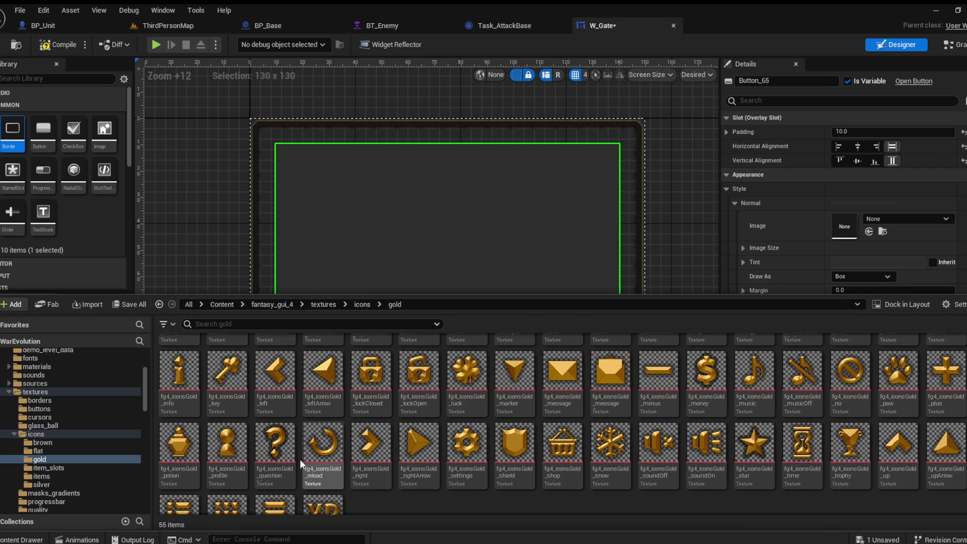
{"action": "scroll", "coordinate": [815, 435], "scroll_direction": "up", "scroll_amount": 1}
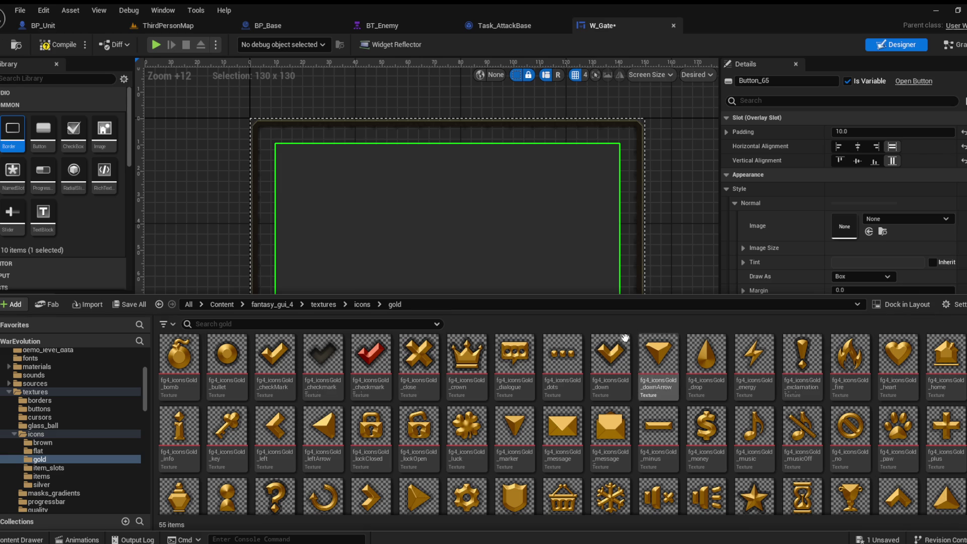
{"action": "scroll", "coordinate": [453, 393], "scroll_direction": "down", "scroll_amount": 1}
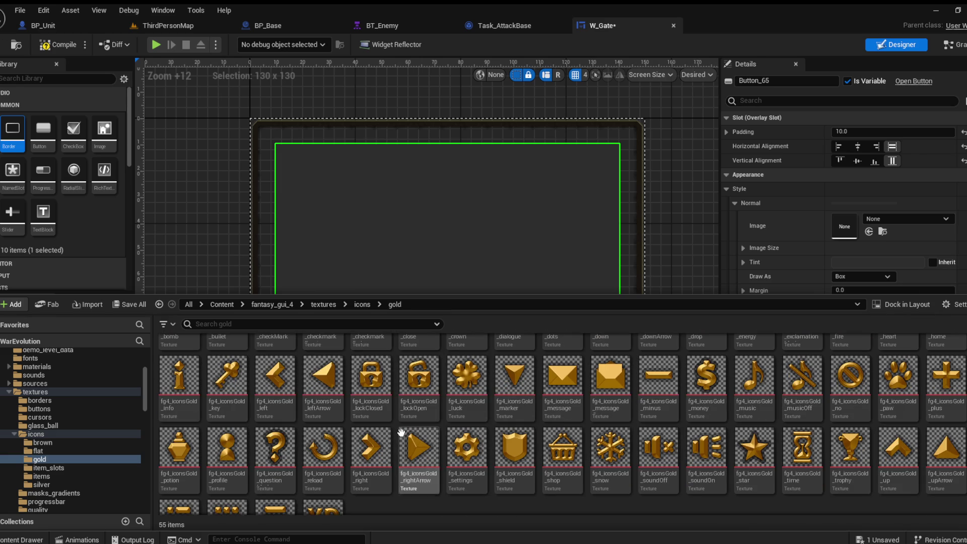
{"action": "scroll", "coordinate": [337, 427], "scroll_direction": "down", "scroll_amount": 1}
{"action": "scroll", "coordinate": [303, 433], "scroll_direction": "up", "scroll_amount": 2}
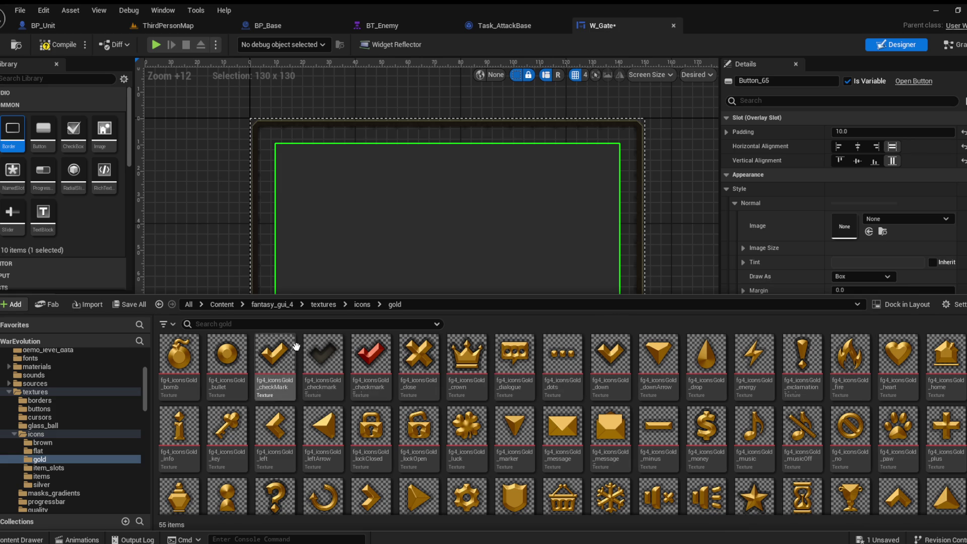
{"action": "left_click", "coordinate": [355, 305]}
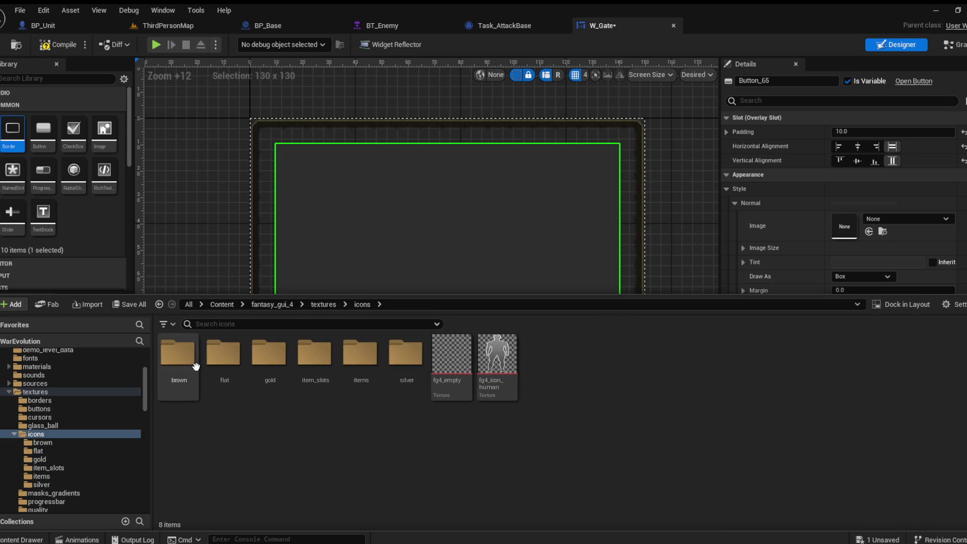
{"action": "double_click", "coordinate": [328, 368]}
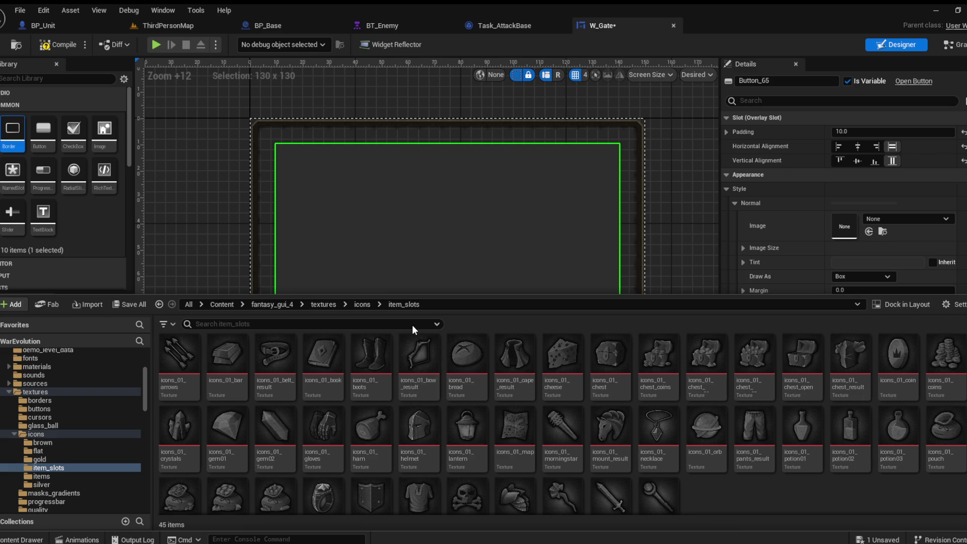
Apply fg4_iconsSilver_plus from the silver folder as the button's Normal image
{"action": "left_click", "coordinate": [366, 304]}
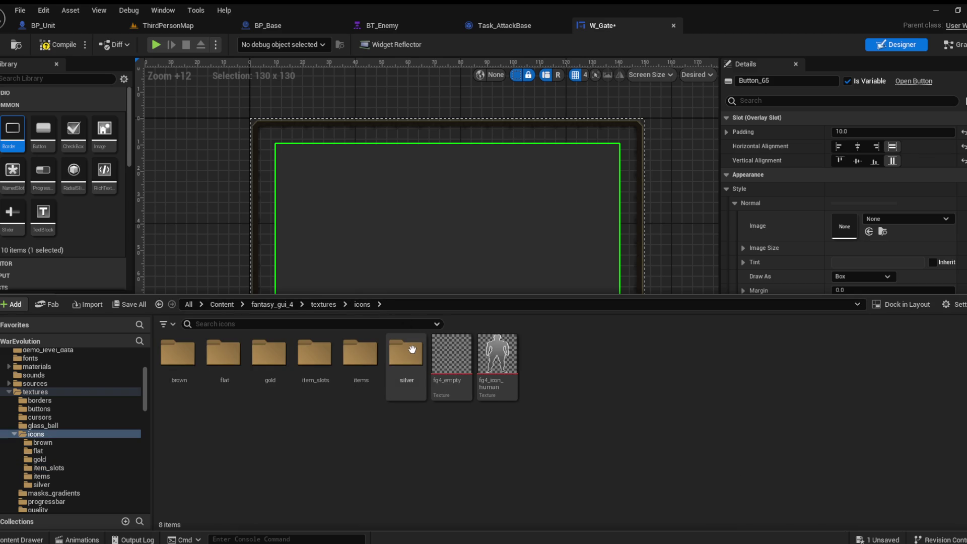
{"action": "double_click", "coordinate": [411, 347]}
{"action": "left_click_drag", "start_coordinate": [946, 428], "coordinate": [852, 233]}
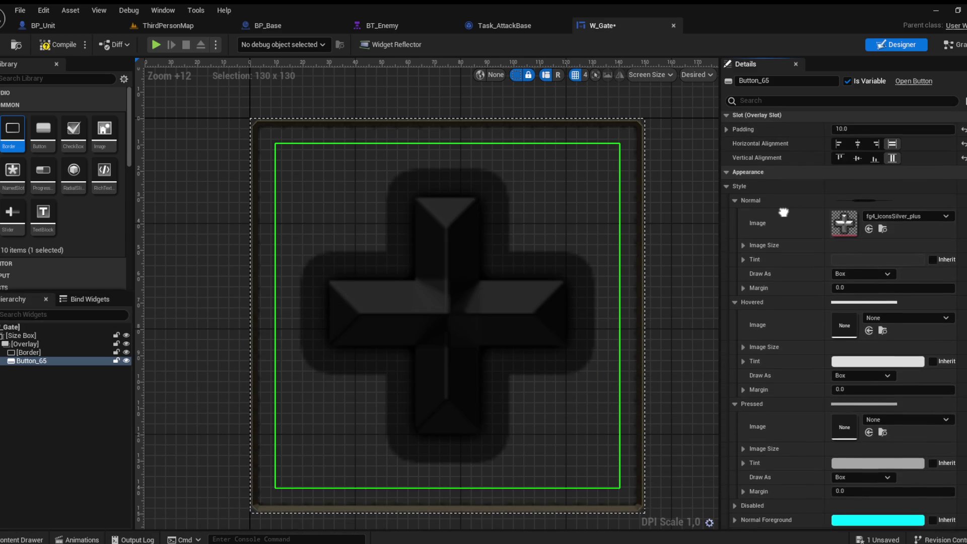
Reset the button's Normal tint and try Border margins of 0.5, 0,0,1,1 and 0.11,0.11,0.89,0.89
{"action": "left_click", "coordinate": [963, 261]}
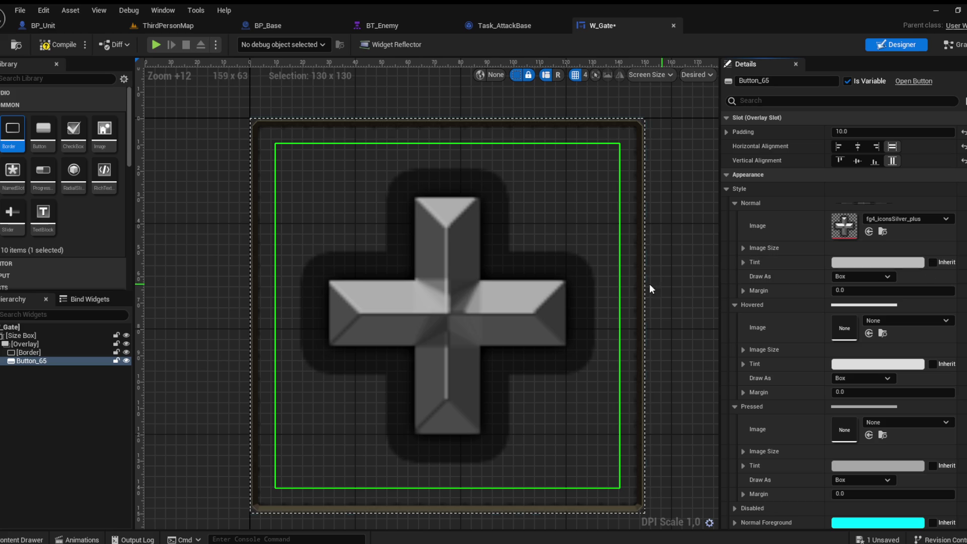
{"action": "left_click", "coordinate": [265, 117]}
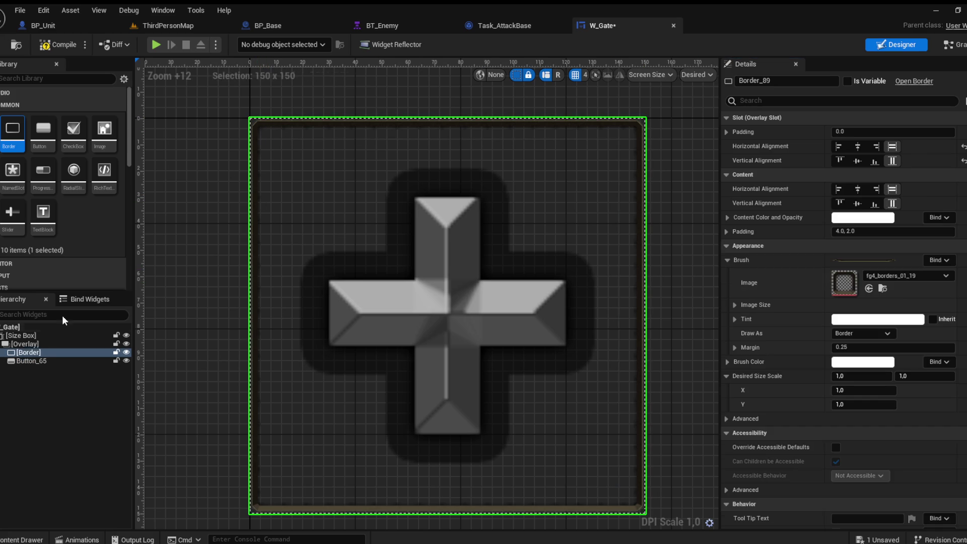
{"action": "left_click", "coordinate": [844, 347]}
{"action": "type", "text": "0.20.5"}
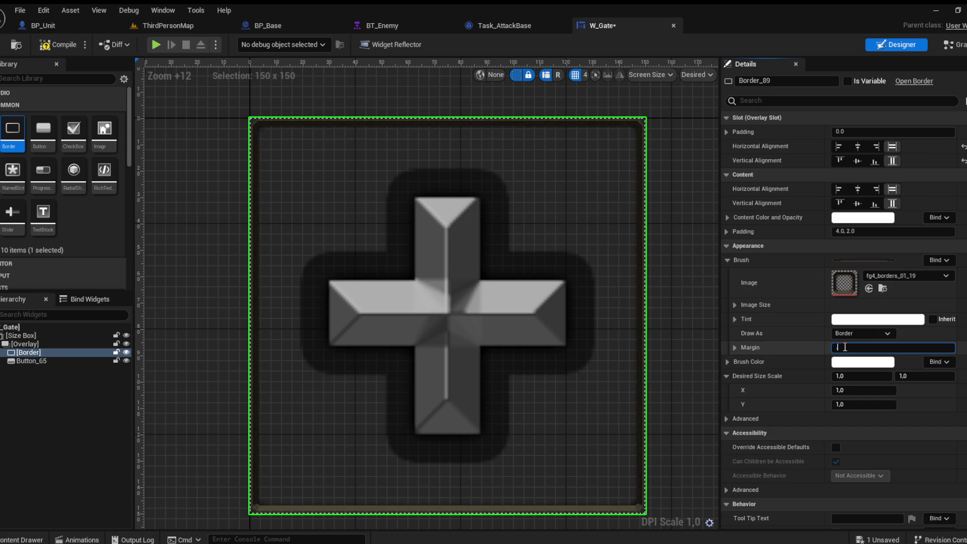
{"action": "key", "text": "Return"}
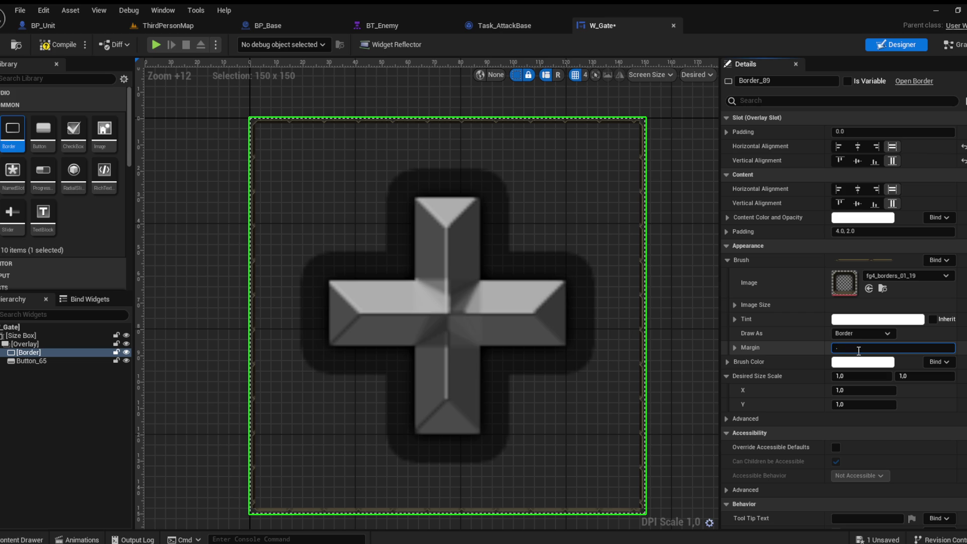
{"action": "type", "text": "0.5"}
{"action": "key", "text": "Return"}
{"action": "type", "text": "0,0,1,1"}
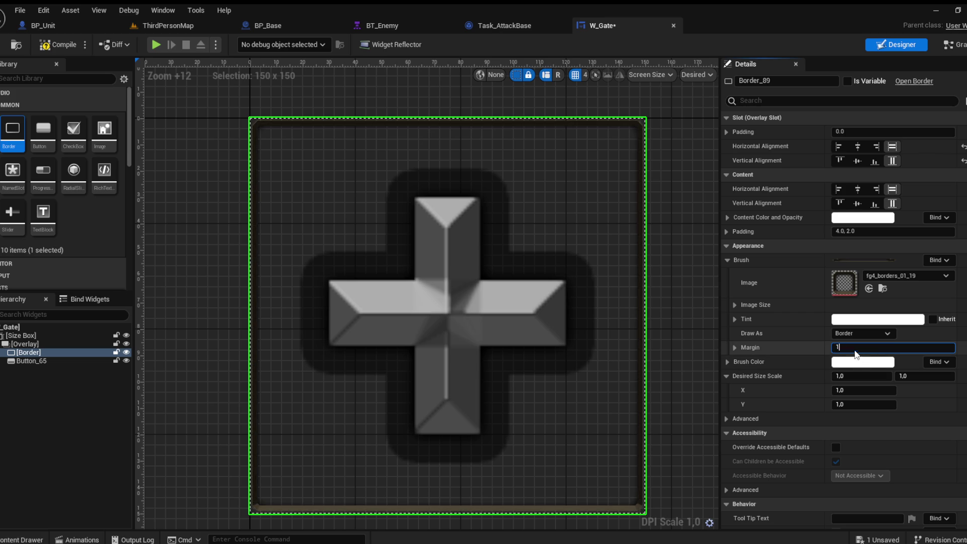
{"action": "key", "text": "Return"}
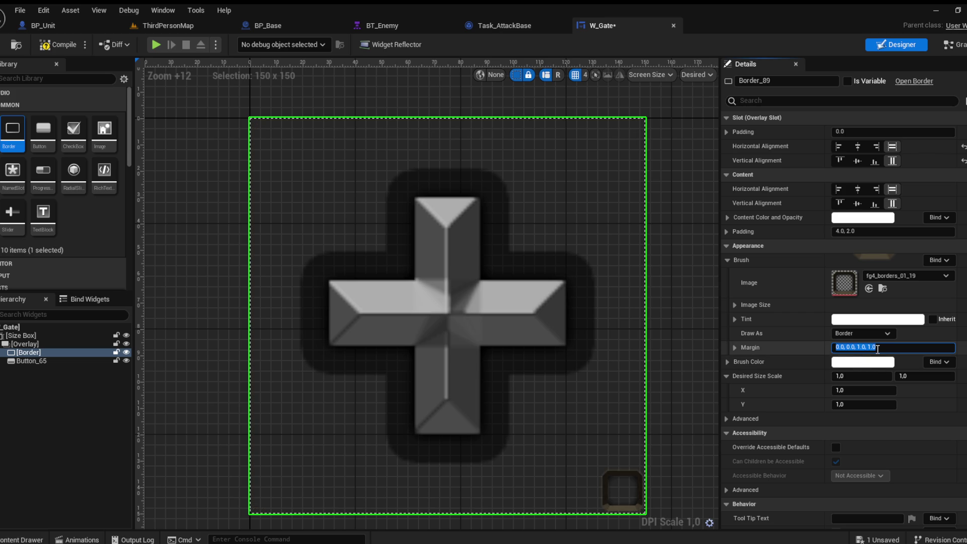
{"action": "type", "text": "0.11,0.11,0.89,0.89"}
{"action": "key", "text": "Return"}
Settle the Border margin at 0.2 and bring up fantasy_gui_4/textures in the asset browser
{"action": "type", "text": "0.2,0.2,0.8,0.8"}
{"action": "key", "text": "Return"}
{"action": "type", "text": "0"}
{"action": "key", "text": "Return"}
{"action": "type", "text": ".4"}
{"action": "key", "text": "Return"}
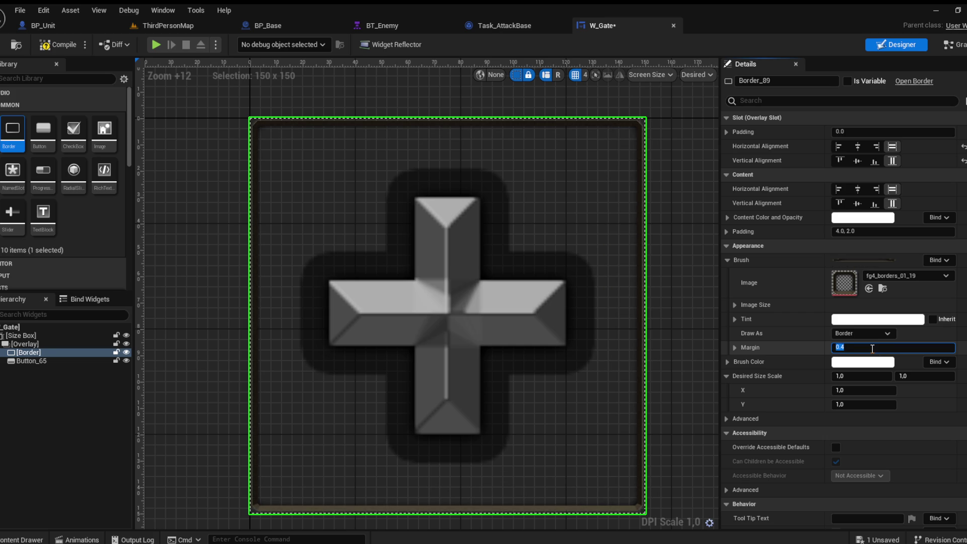
{"action": "type", "text": "0,0,1,1"}
{"action": "key", "text": "Return"}
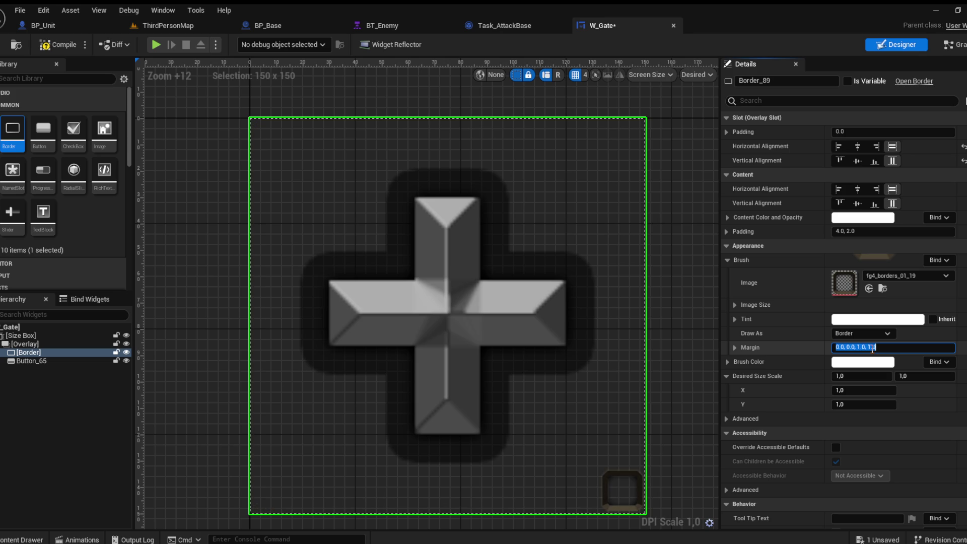
{"action": "type", "text": ".2"}
{"action": "key", "text": "Return"}
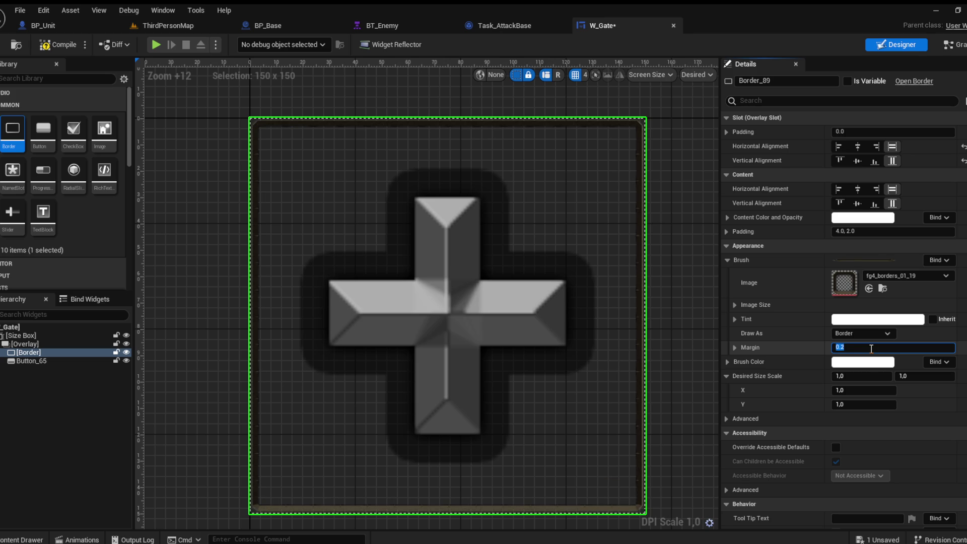
{"action": "type", "text": "1"}
{"action": "key", "text": "Return"}
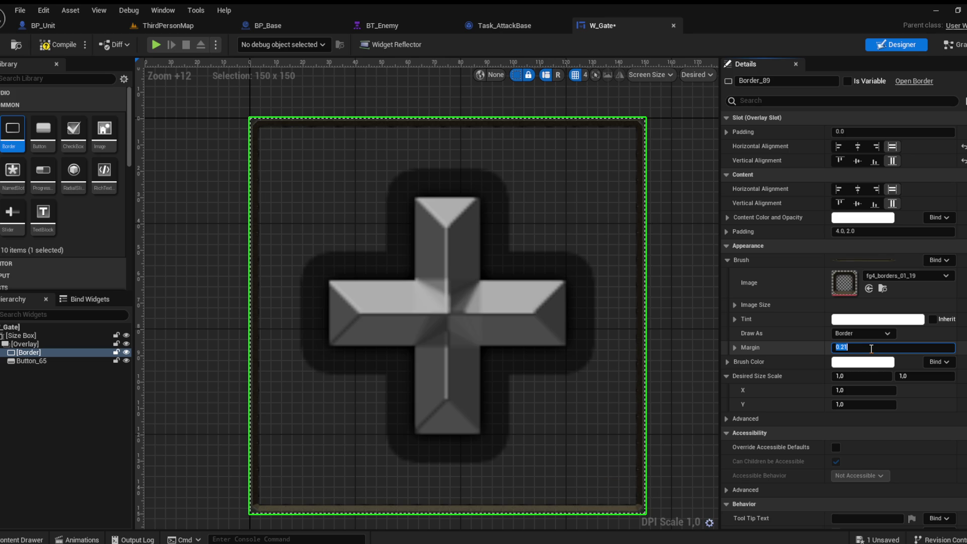
{"action": "type", "text": "1"}
{"action": "key", "text": "Return"}
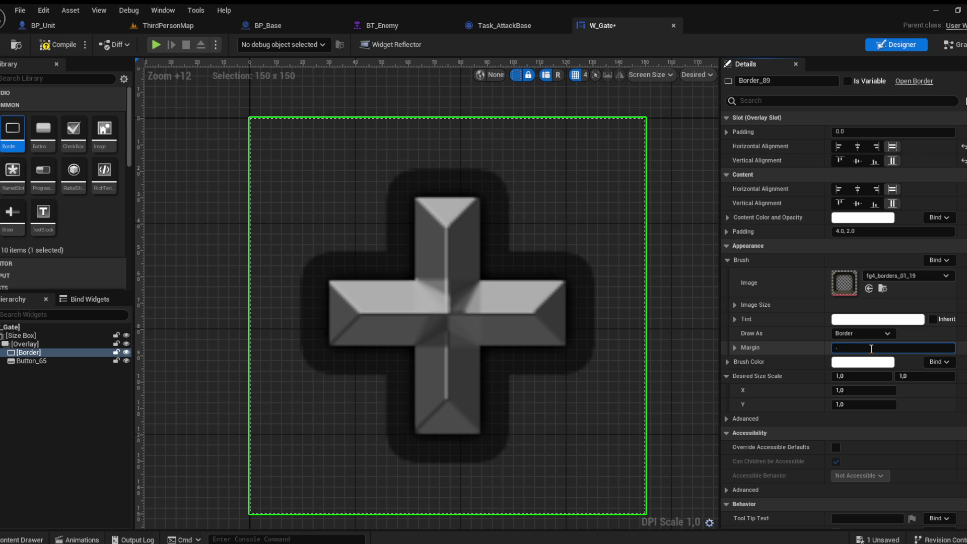
{"action": "key", "text": "Return"}
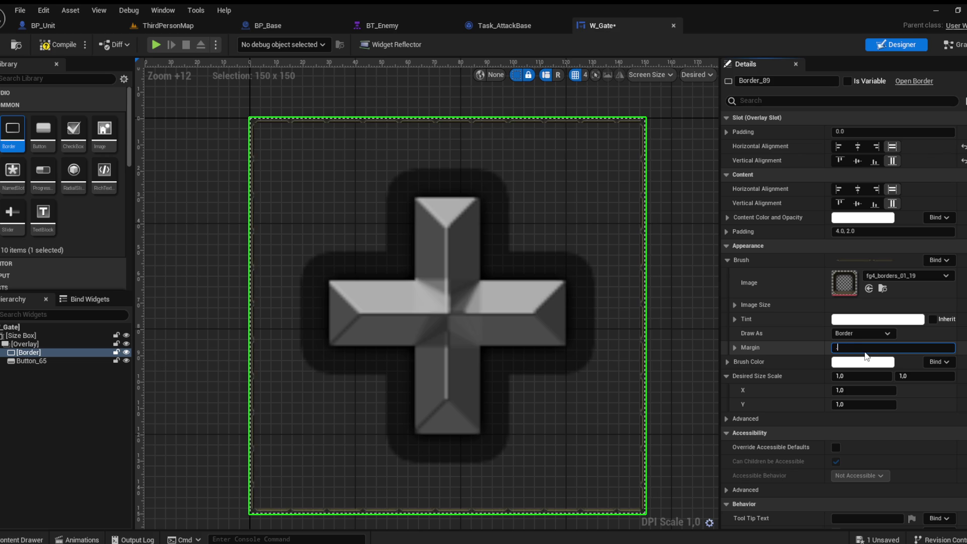
{"action": "type", "text": ".2"}
{"action": "key", "text": "Return"}
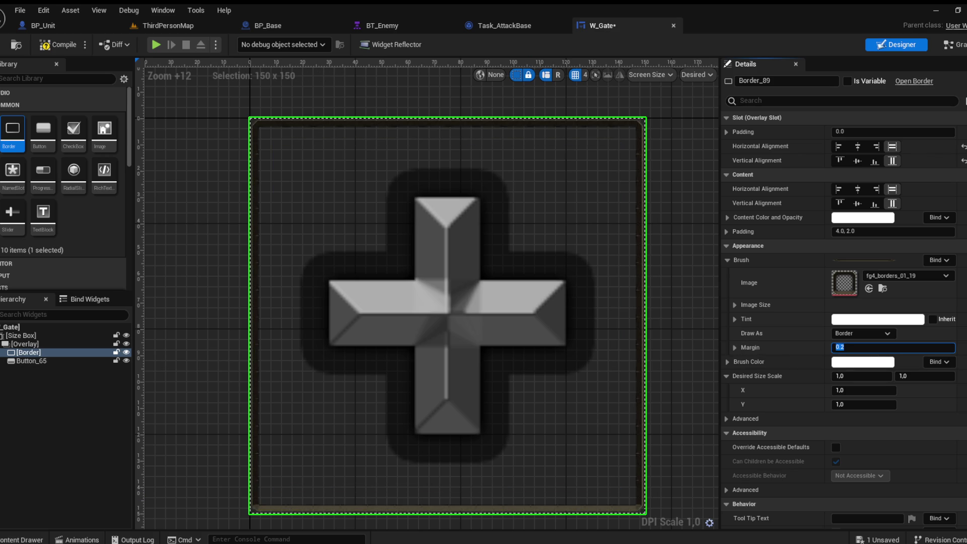
{"action": "key", "text": "ctrl+space"}
{"action": "left_click", "coordinate": [324, 305]}
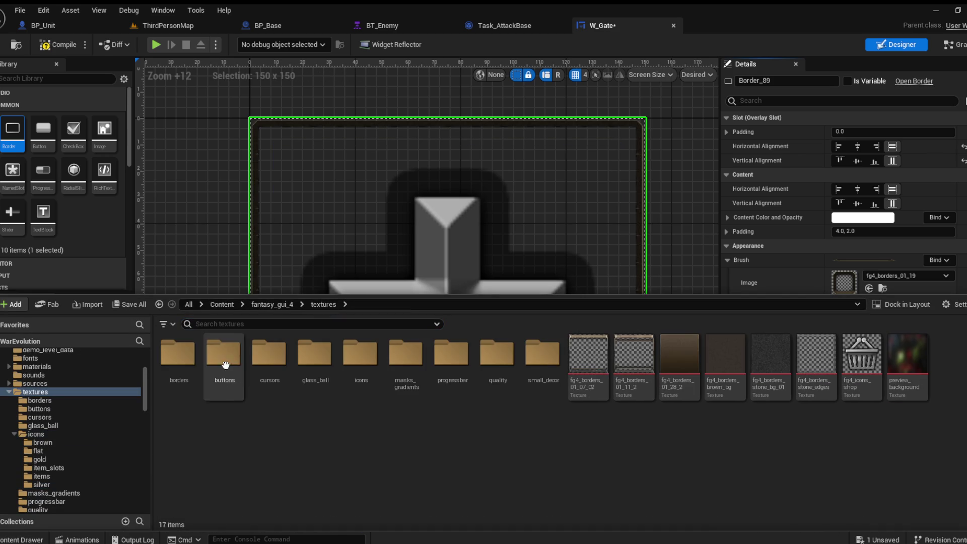
From the borders folder, try several textures and settle on fg4_iconsSlot as the Border image
{"action": "double_click", "coordinate": [181, 355]}
{"action": "mouse_move", "coordinate": [498, 438]}
{"action": "left_mouse_down"}
{"action": "mouse_move", "coordinate": [495, 449]}
{"action": "mouse_move", "coordinate": [842, 280]}
{"action": "left_mouse_up"}
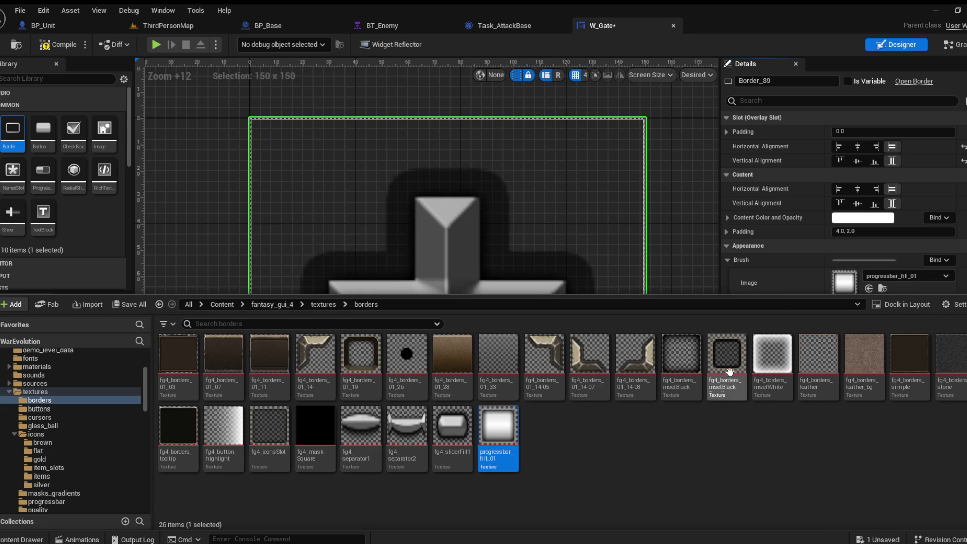
{"action": "left_click_drag", "start_coordinate": [772, 358], "coordinate": [846, 282]}
{"action": "left_click_drag", "start_coordinate": [270, 429], "coordinate": [844, 283]}
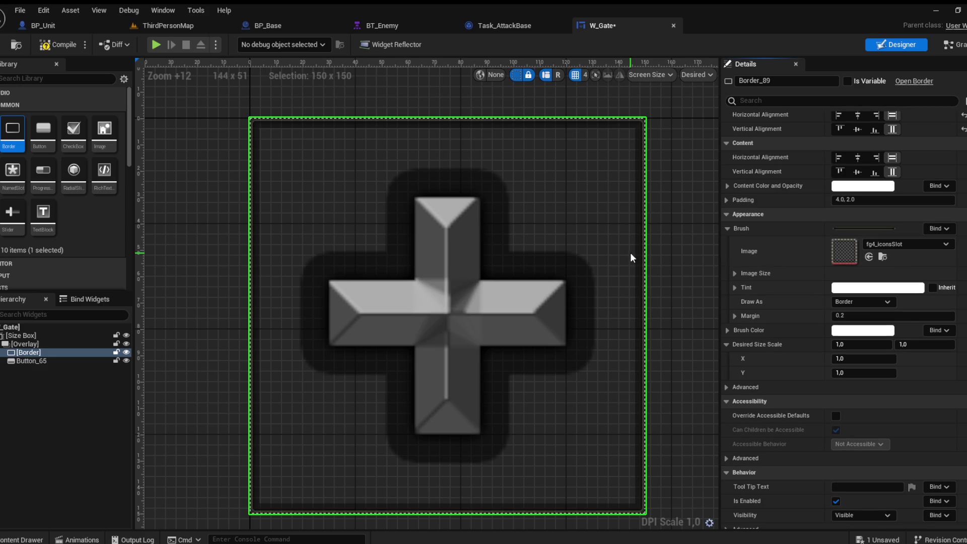
Compile and save the W_Gate widget
{"action": "left_click", "coordinate": [52, 46]}
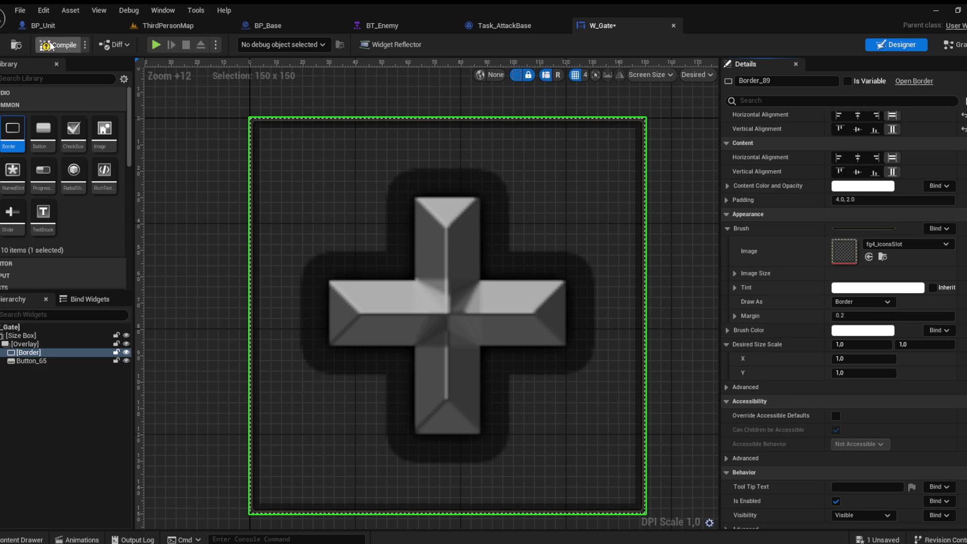
{"action": "left_click", "coordinate": [1, 45]}
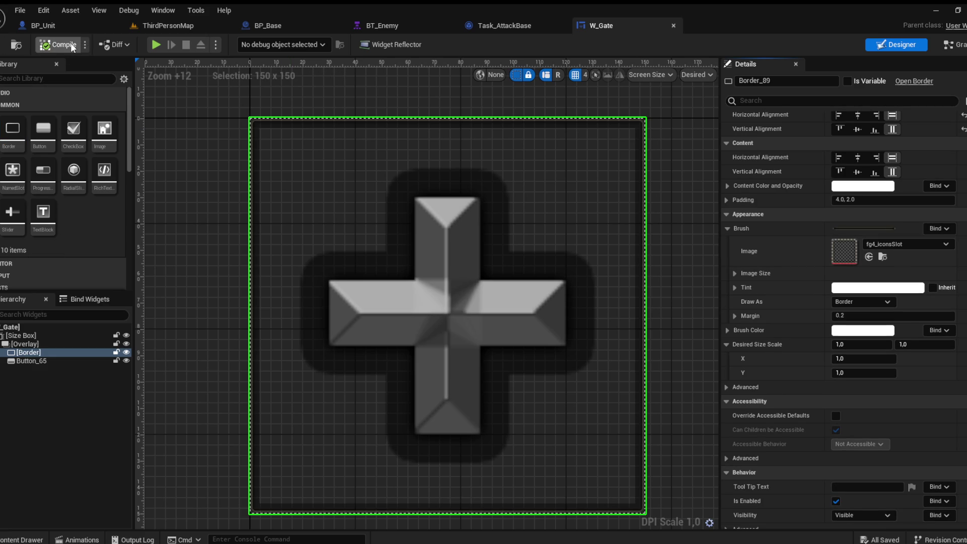
{"action": "left_click", "coordinate": [167, 25]}
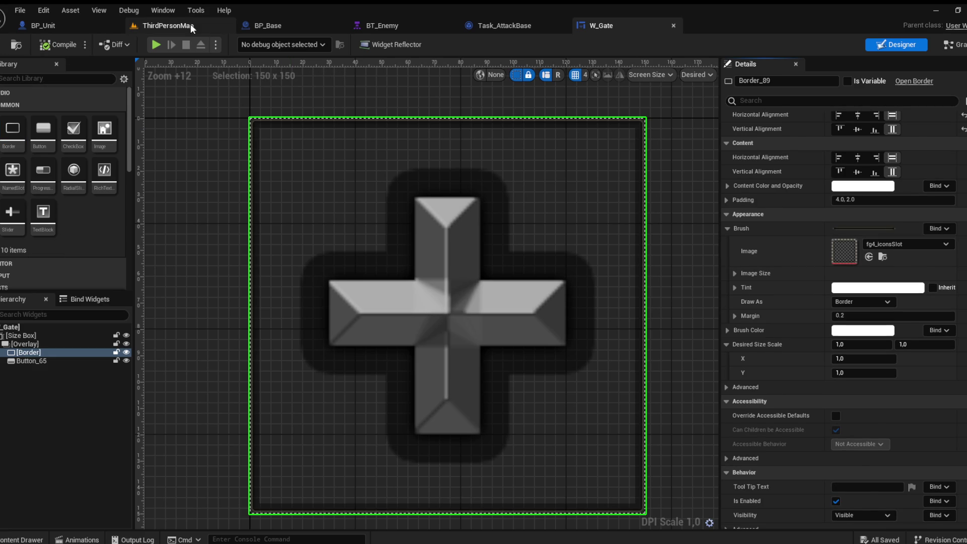
Back in the W_Gate designer, set the plus button's slot padding to 5.0 and compile
{"action": "key", "text": "f"}
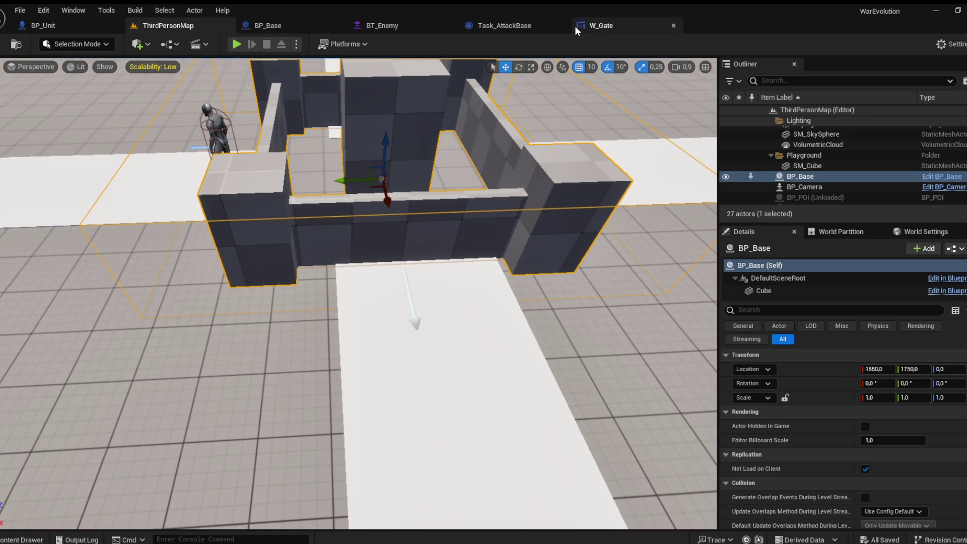
{"action": "left_click", "coordinate": [518, 25]}
{"action": "left_click", "coordinate": [611, 30]}
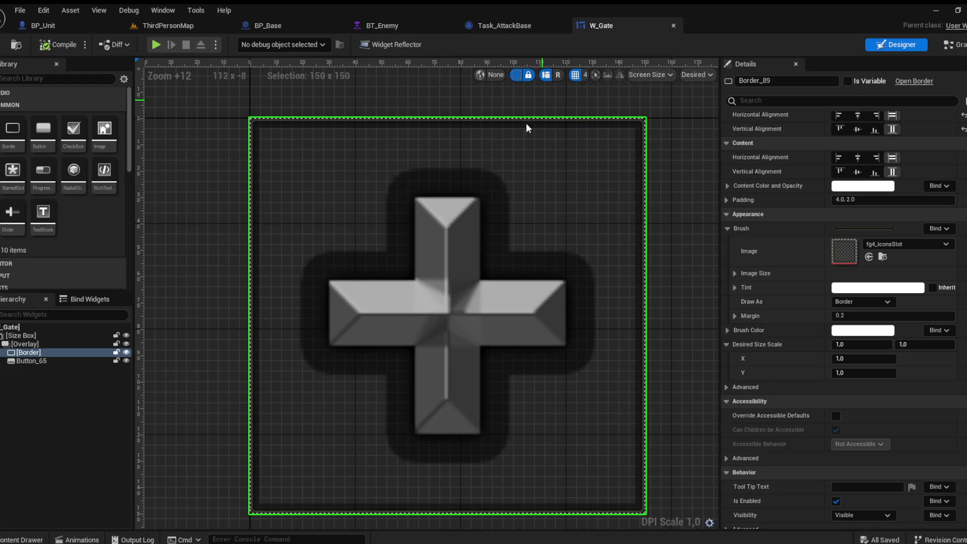
{"action": "left_click", "coordinate": [449, 299]}
{"action": "scroll", "coordinate": [814, 170], "scroll_direction": "up", "scroll_amount": 2}
{"action": "left_click", "coordinate": [854, 135]}
{"action": "type", "text": "5"}
{"action": "key", "text": "Return"}
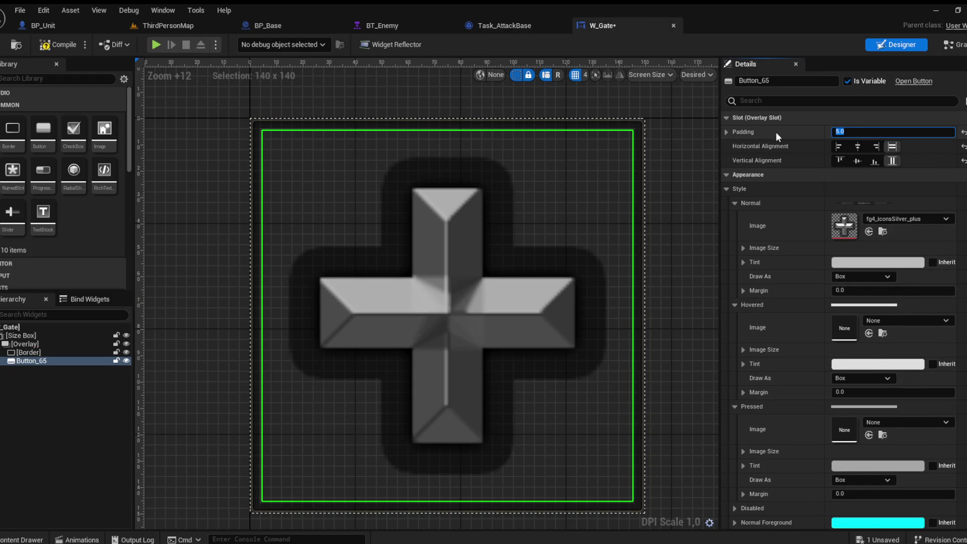
{"action": "left_click", "coordinate": [53, 46]}
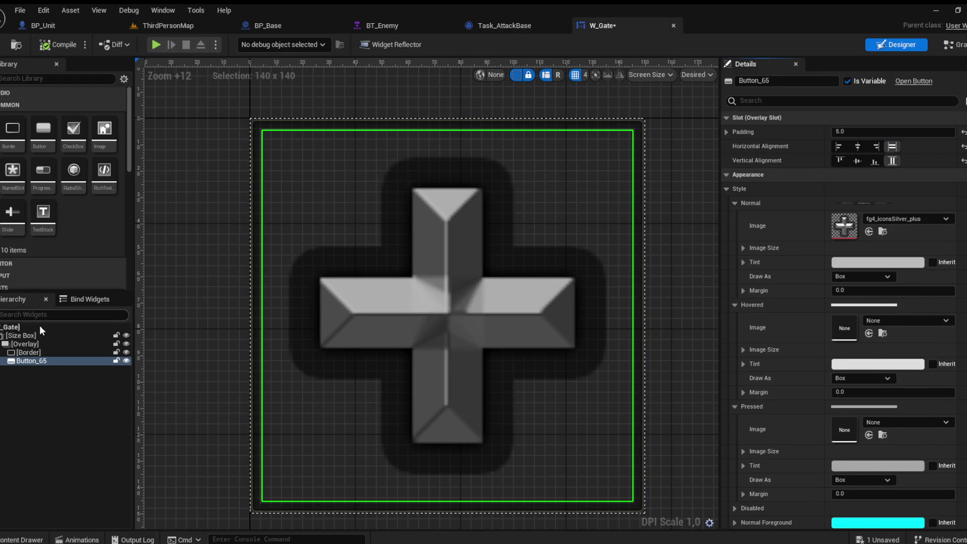
Set the Border's image size to 200 × 200
{"action": "left_click", "coordinate": [28, 352]}
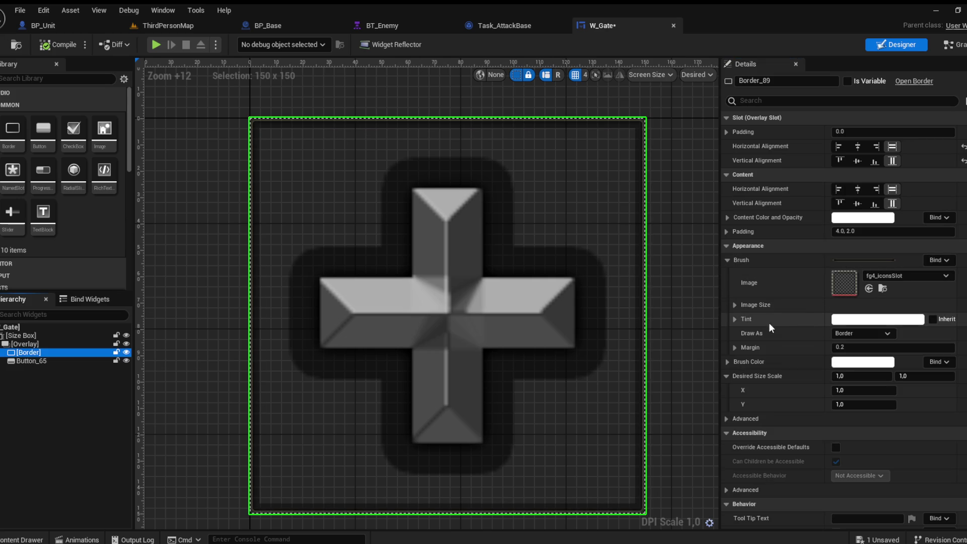
{"action": "left_click", "coordinate": [735, 304]}
{"action": "left_click", "coordinate": [850, 321]}
{"action": "type", "text": "100.0"}
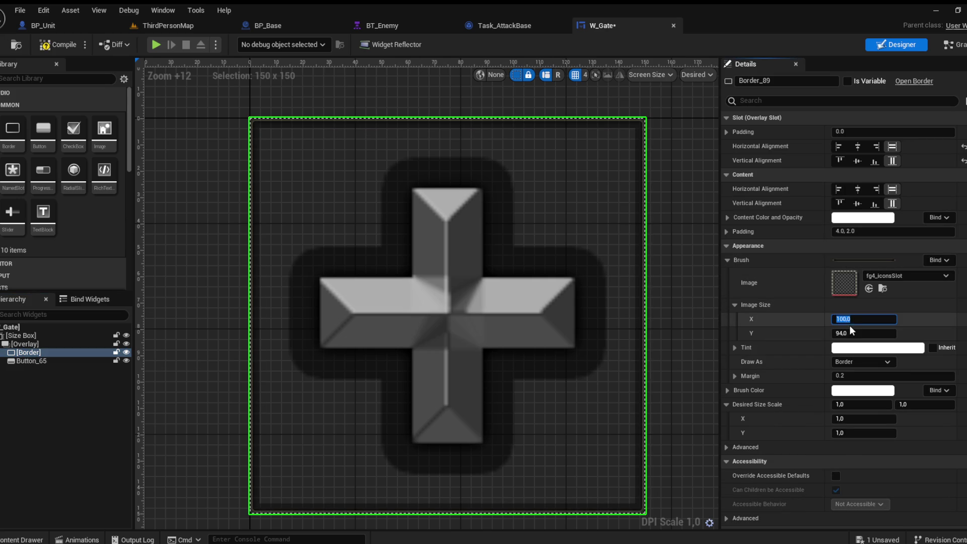
{"action": "left_click", "coordinate": [850, 332]}
{"action": "type", "text": "100"}
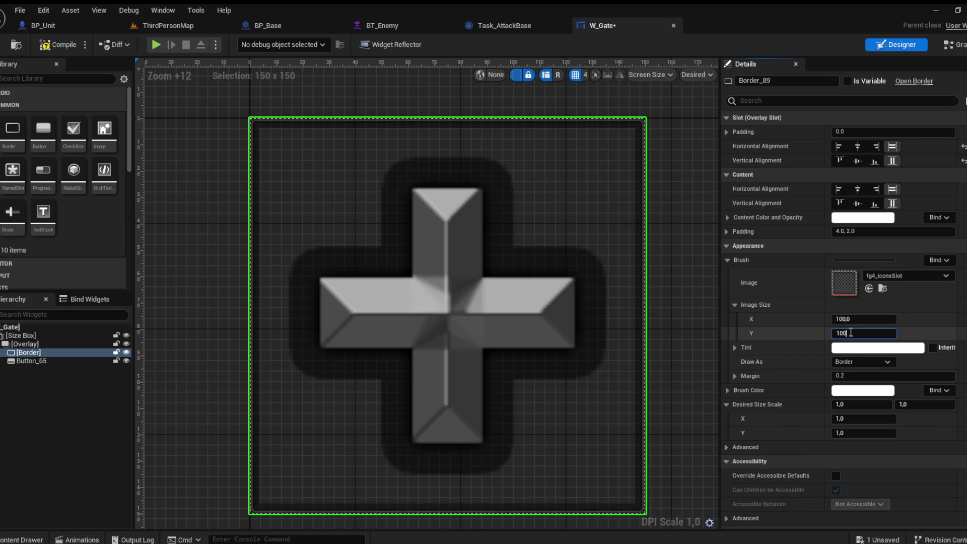
{"action": "left_click", "coordinate": [849, 319]}
{"action": "type", "text": "200"}
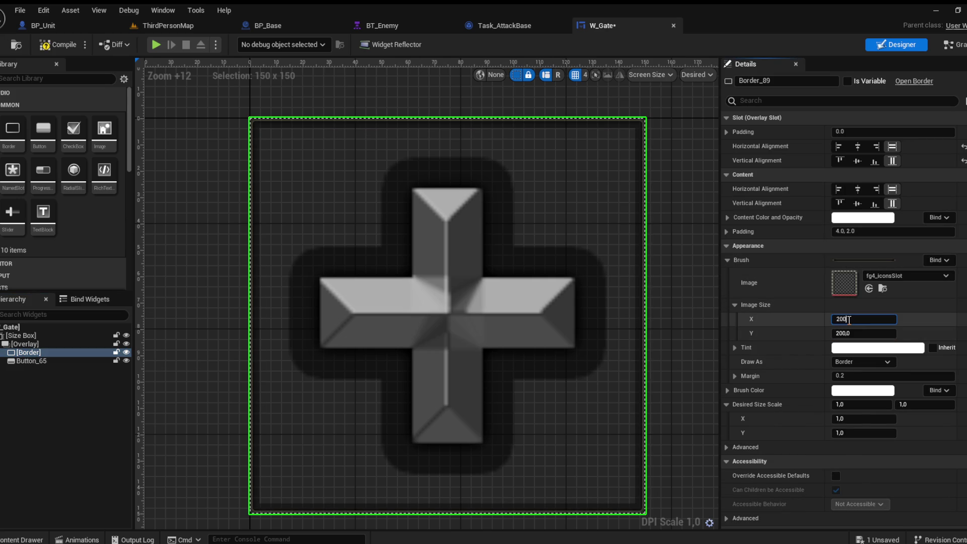
{"action": "key", "text": "Return"}
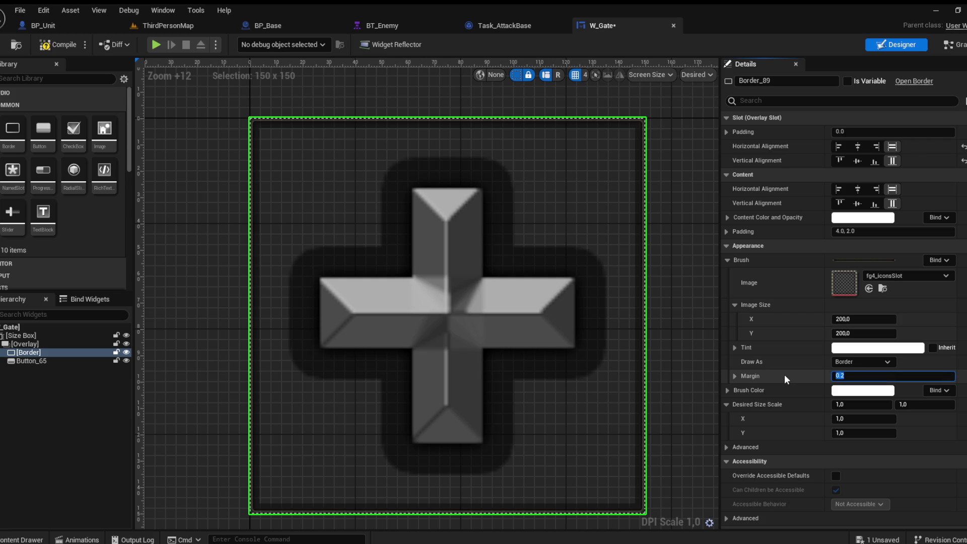
Set the Border brush margin to 0.5
{"action": "left_click", "coordinate": [734, 376]}
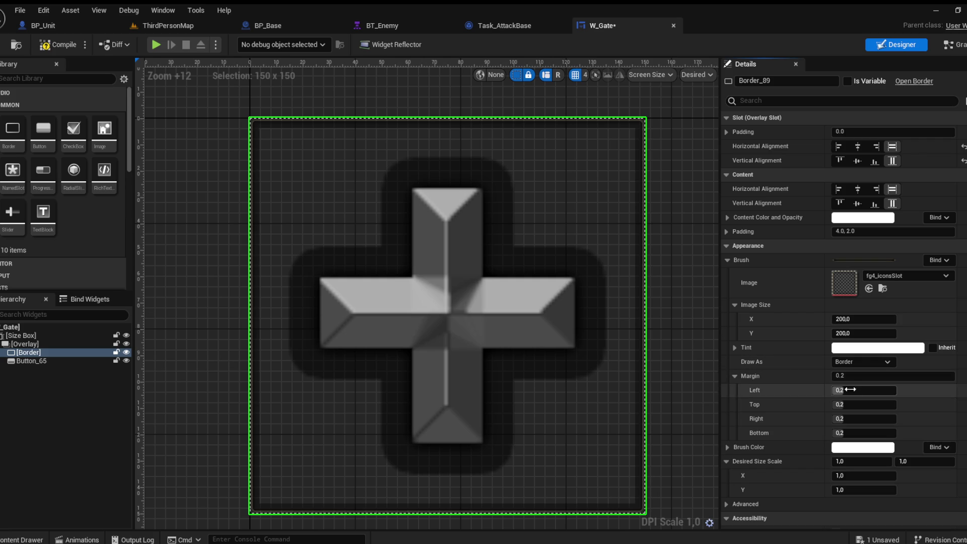
{"action": "left_click", "coordinate": [733, 374]}
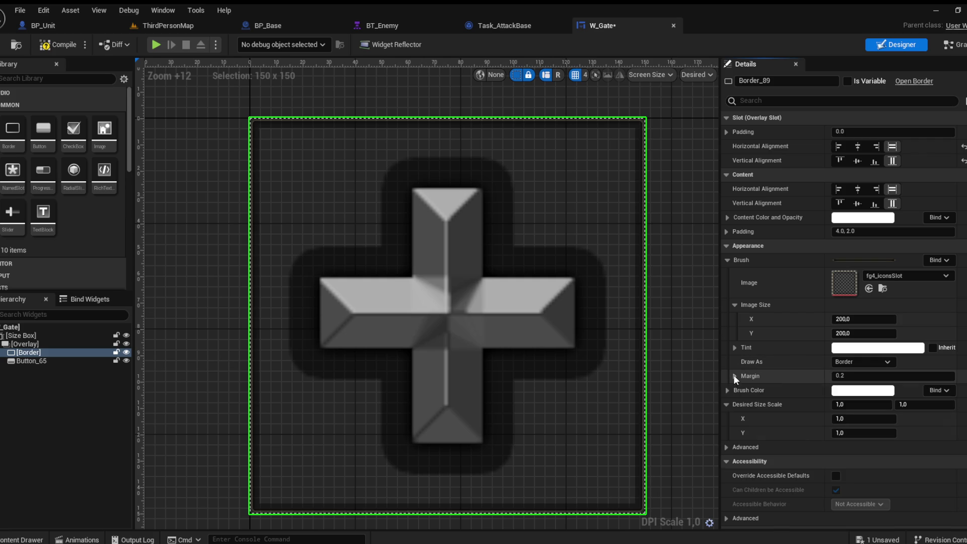
{"action": "left_click", "coordinate": [834, 375]}
{"action": "type", "text": "0.5"}
{"action": "key", "text": "Return"}
{"action": "type", "text": "0.4, 0.4, 0.6, 0.6"}
{"action": "key", "text": "Return"}
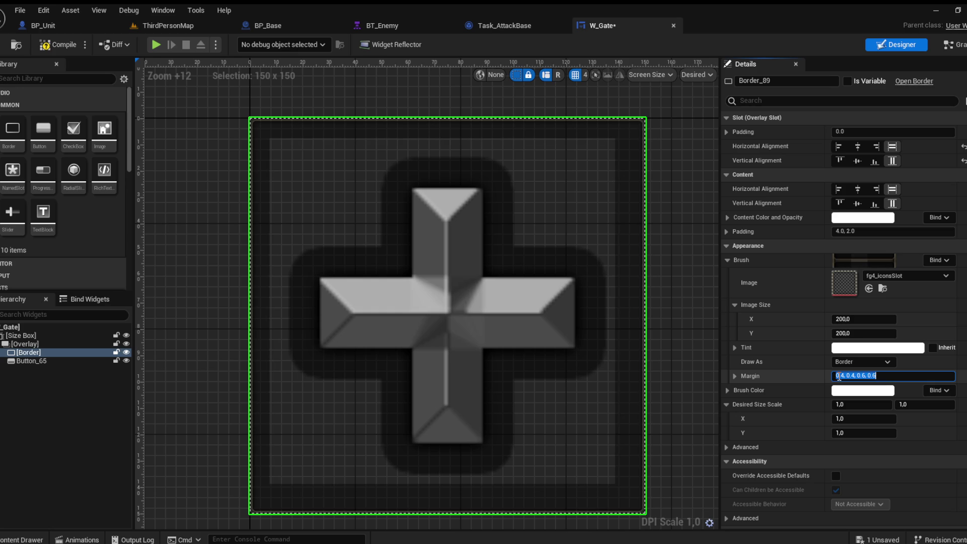
{"action": "type", "text": "0.5"}
{"action": "key", "text": "Return"}
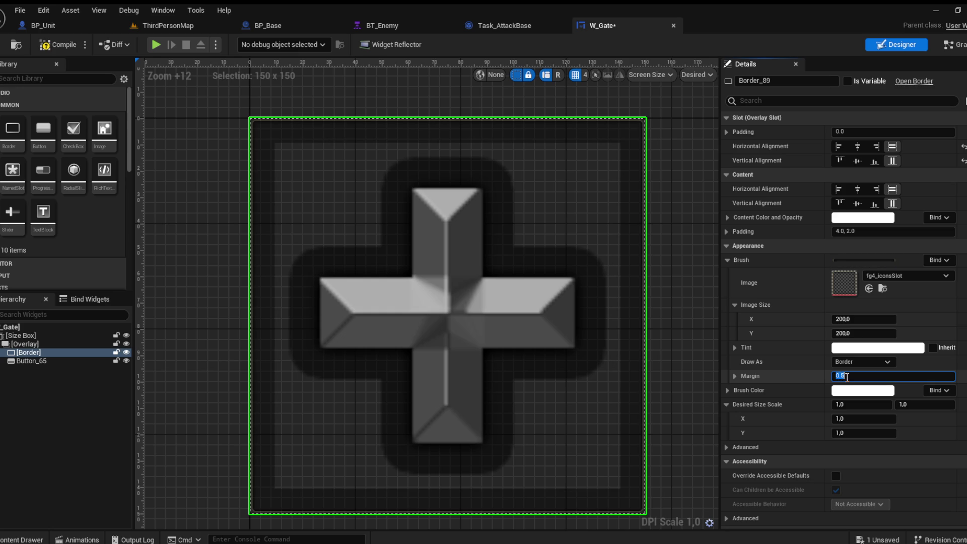
Compile and save W_Gate, then collapse the Border's brush properties
{"action": "left_click", "coordinate": [51, 46]}
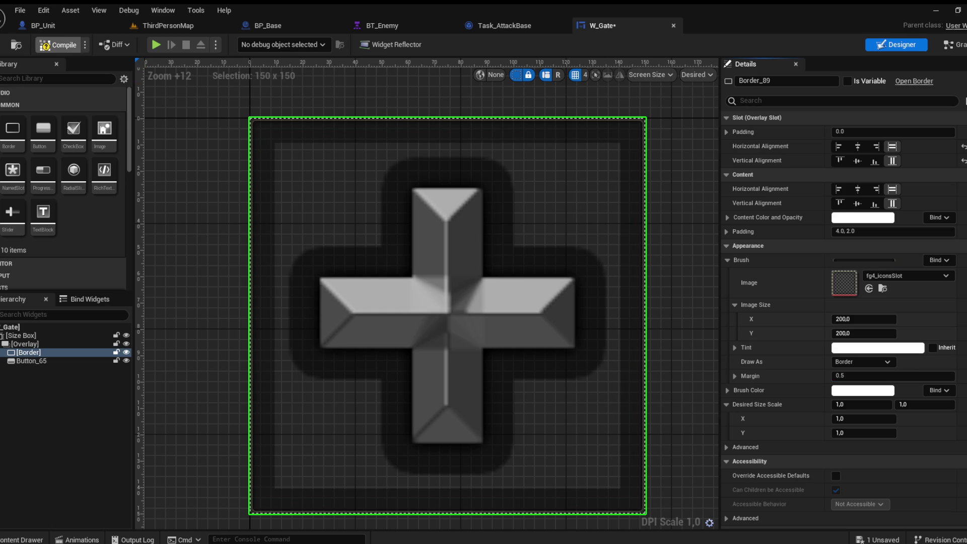
{"action": "key", "text": "ctrl+s"}
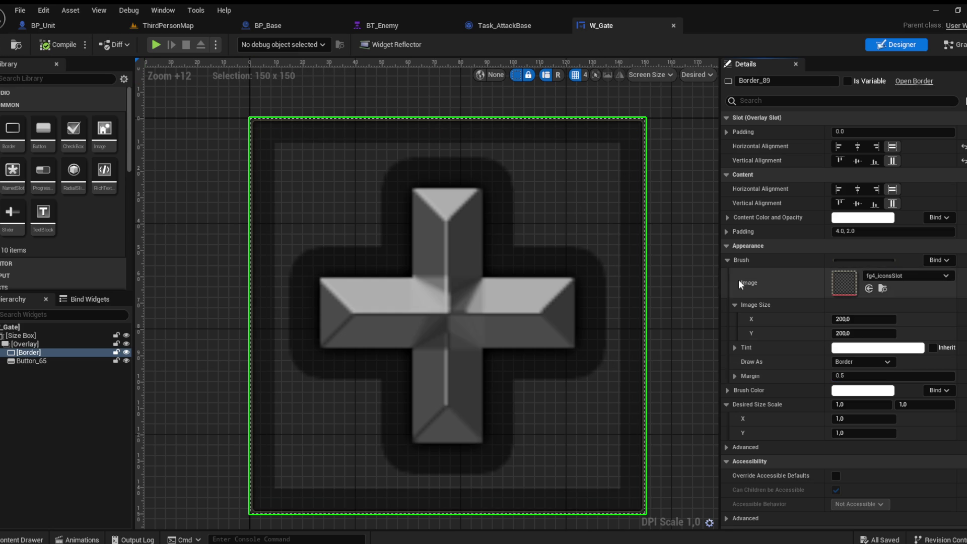
{"action": "left_click", "coordinate": [727, 260]}
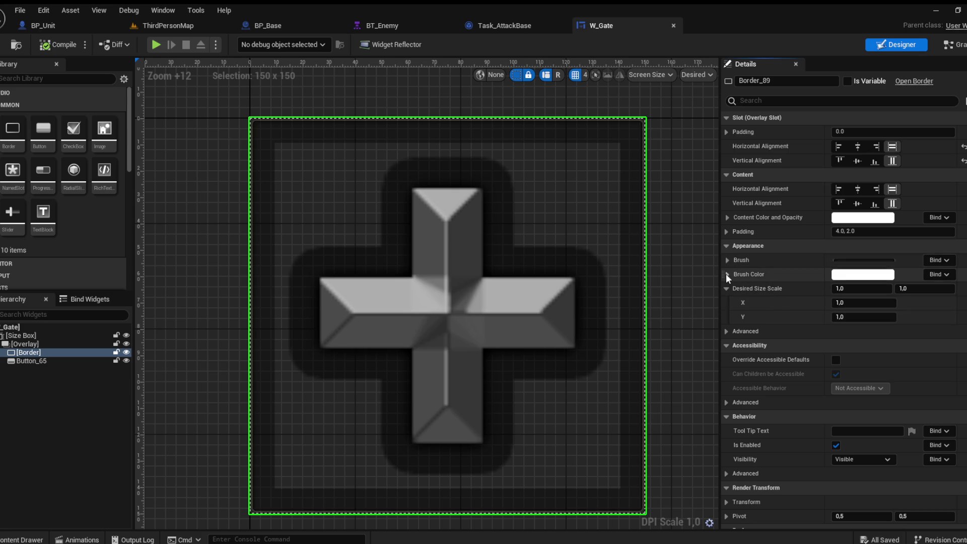
{"action": "left_click", "coordinate": [41, 360]}
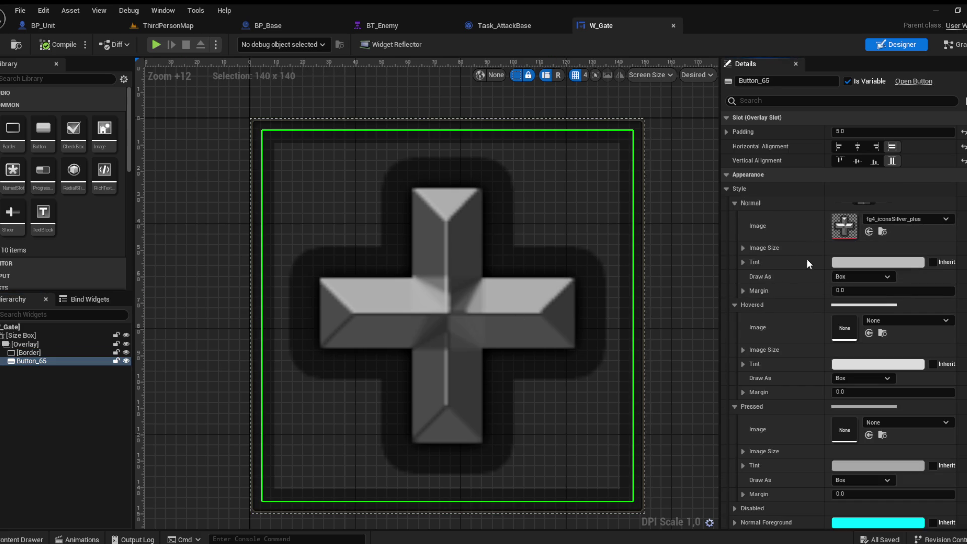
Check that the plus button's Hovered and Pressed styles use the silver plus image, then save W_Gate
{"action": "left_click", "coordinate": [750, 205]}
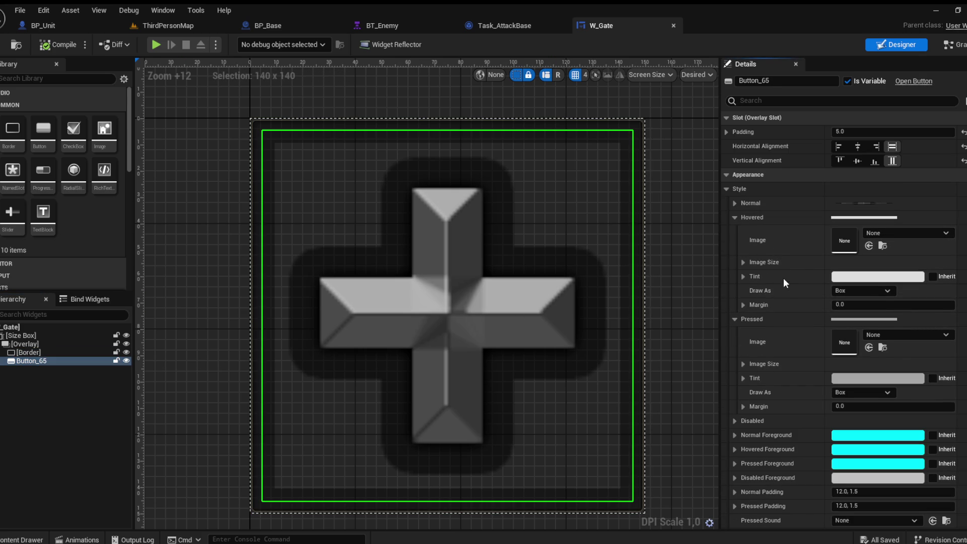
{"action": "left_click", "coordinate": [738, 220]}
{"action": "left_click", "coordinate": [739, 231]}
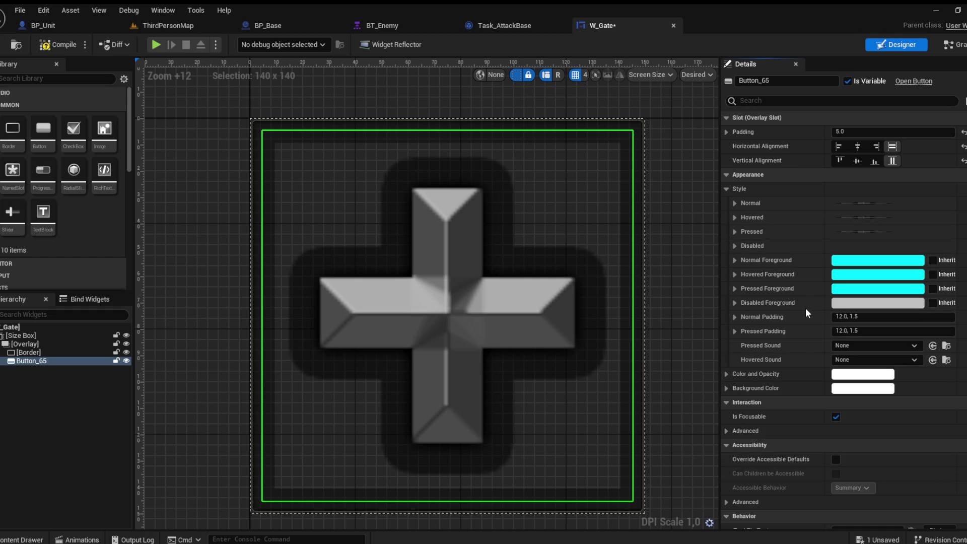
{"action": "left_click", "coordinate": [734, 219]}
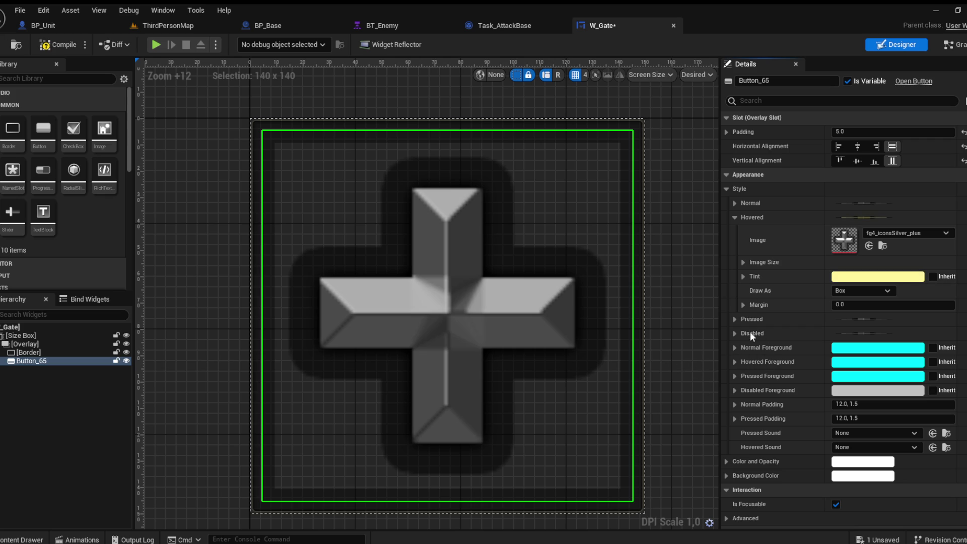
{"action": "left_click", "coordinate": [734, 216]}
{"action": "left_click", "coordinate": [734, 231]}
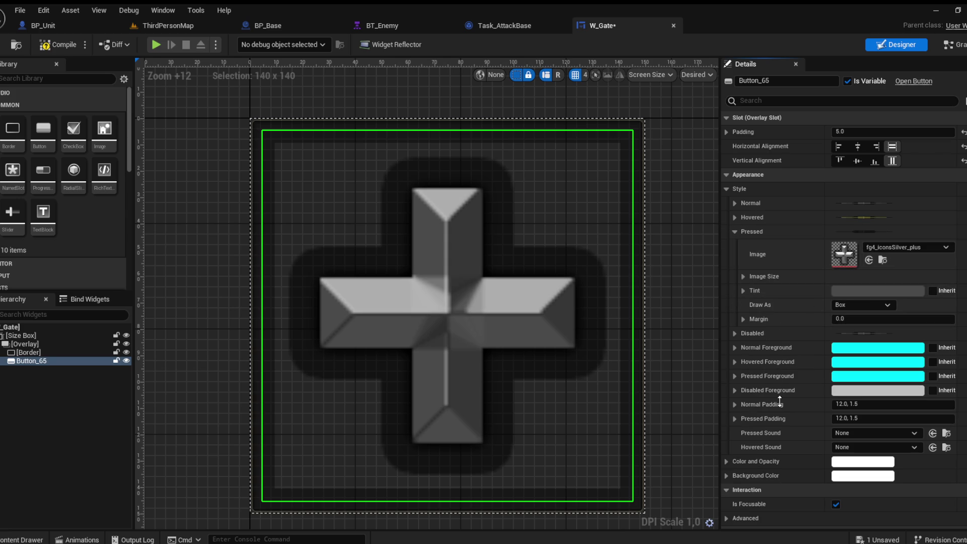
{"action": "left_click", "coordinate": [736, 229]}
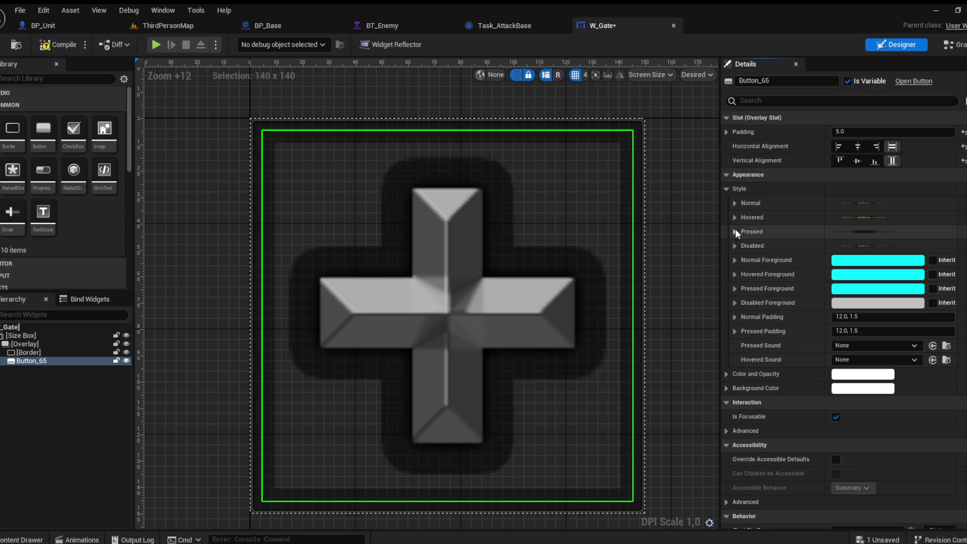
{"action": "left_click", "coordinate": [1, 47]}
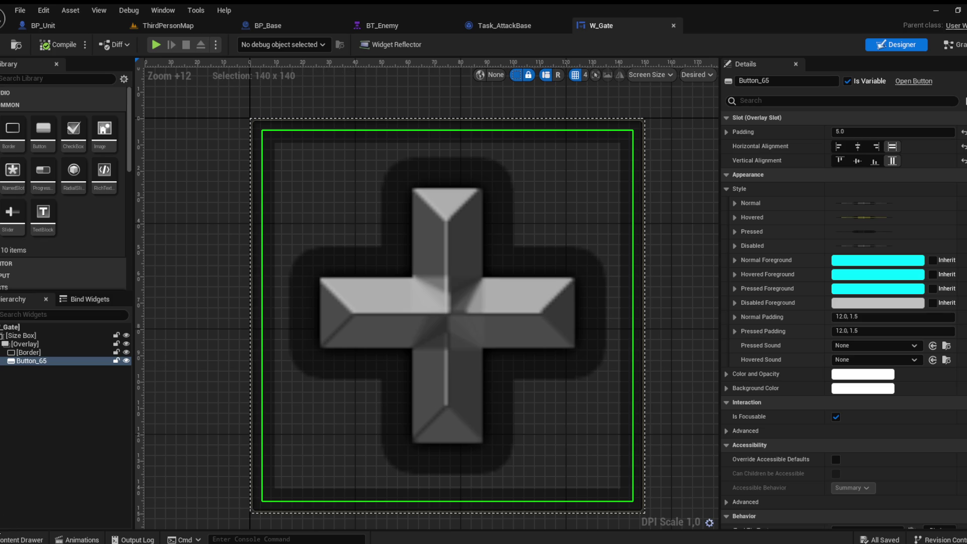
{"action": "left_click", "coordinate": [22, 539]}
{"action": "left_click", "coordinate": [323, 304]}
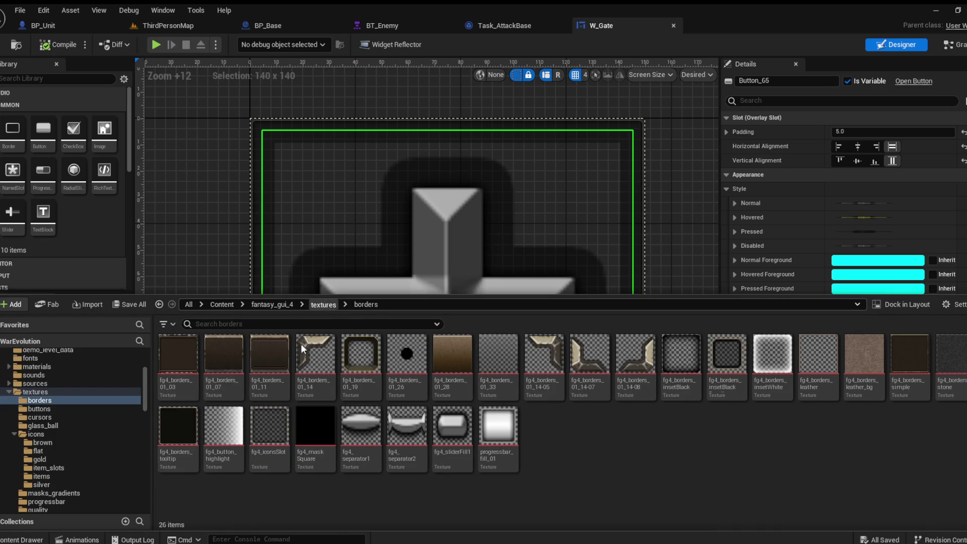
{"action": "double_click", "coordinate": [366, 380]}
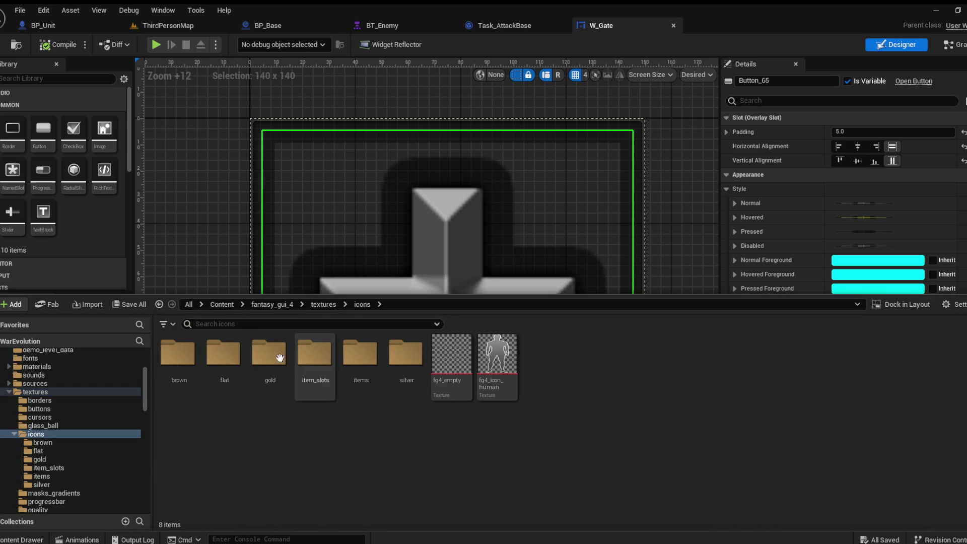
{"action": "left_click", "coordinate": [223, 358]}
{"action": "left_click", "coordinate": [352, 364]}
{"action": "double_click", "coordinate": [352, 363]}
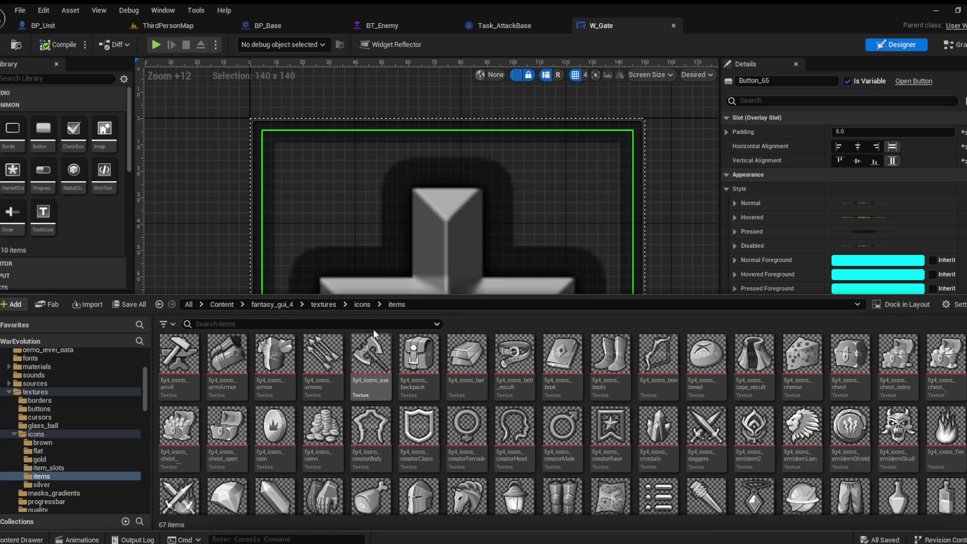
{"action": "left_click", "coordinate": [362, 305]}
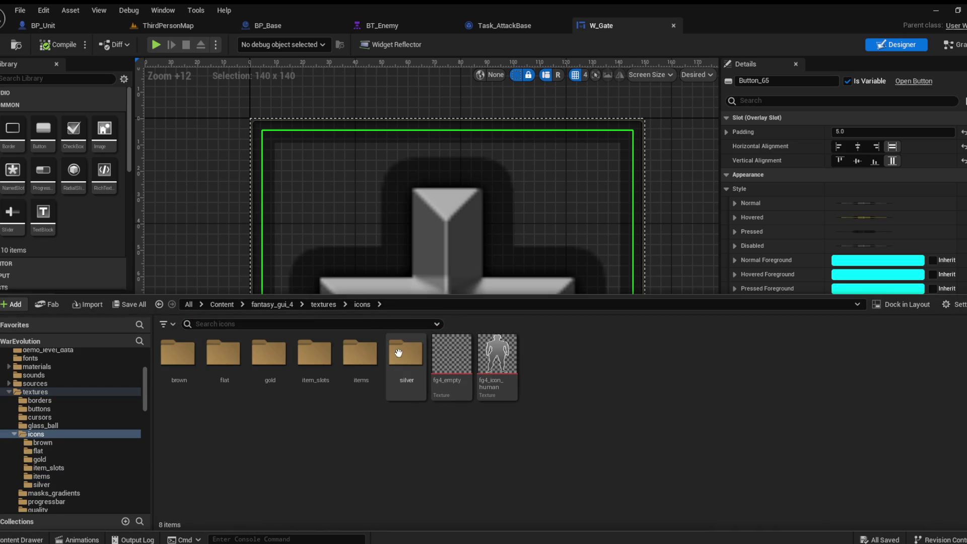
{"action": "double_click", "coordinate": [405, 352]}
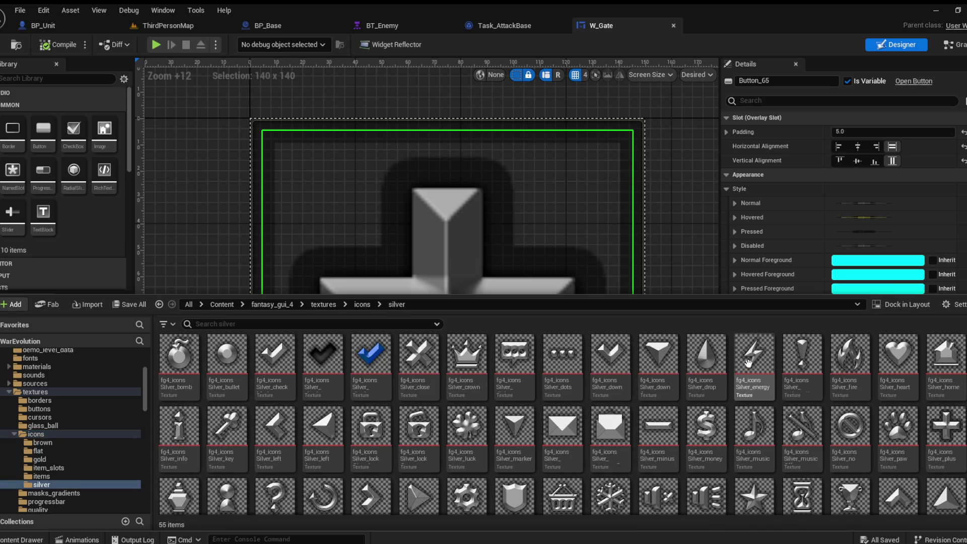
{"action": "scroll", "coordinate": [755, 383], "scroll_direction": "down", "scroll_amount": 1}
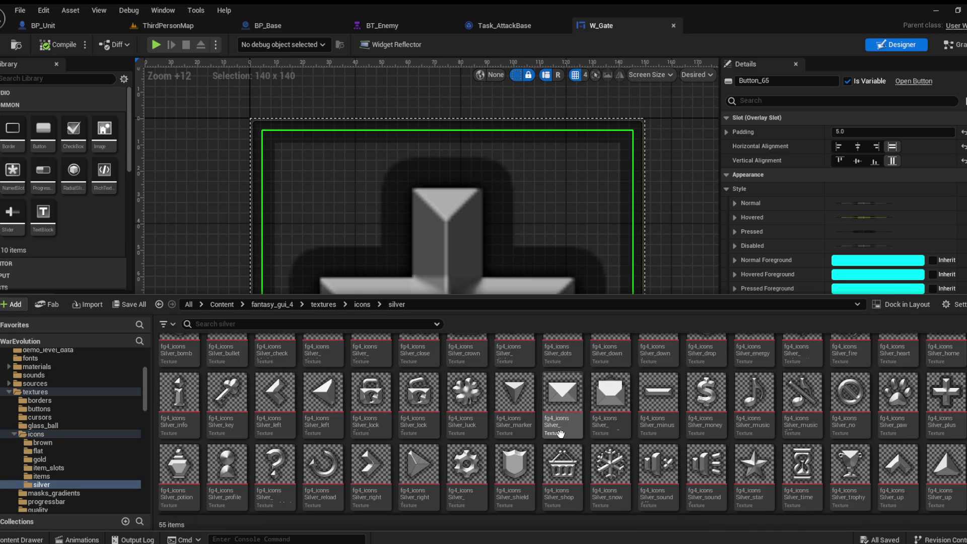
{"action": "scroll", "coordinate": [376, 425], "scroll_direction": "up", "scroll_amount": 1}
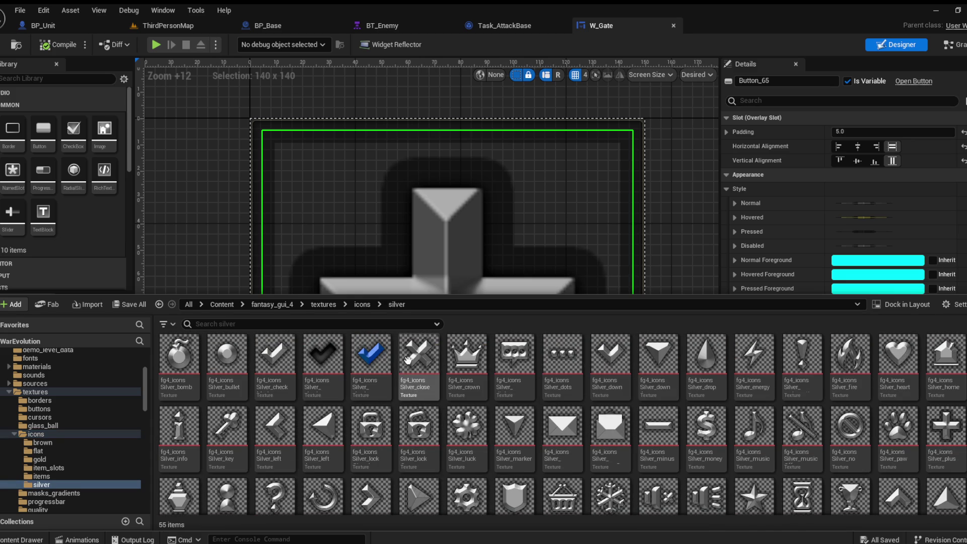
{"action": "scroll", "coordinate": [551, 366], "scroll_direction": "down", "scroll_amount": 3}
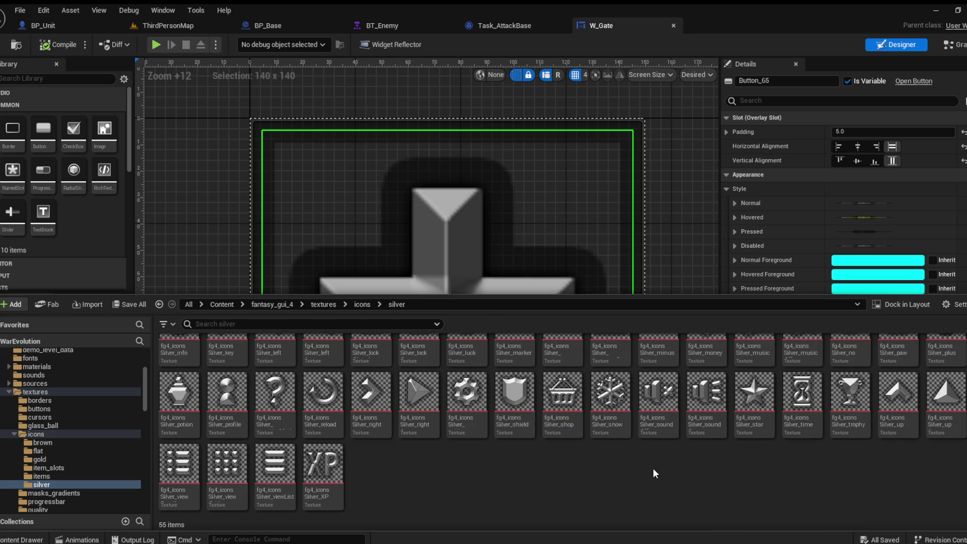
{"action": "scroll", "coordinate": [595, 471], "scroll_direction": "up", "scroll_amount": 3}
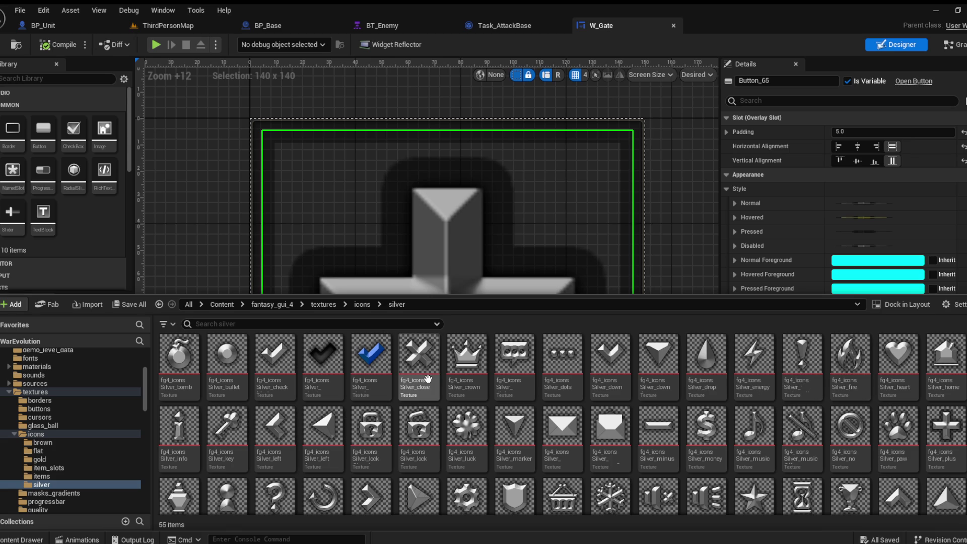
{"action": "scroll", "coordinate": [428, 379], "scroll_direction": "down", "scroll_amount": 2}
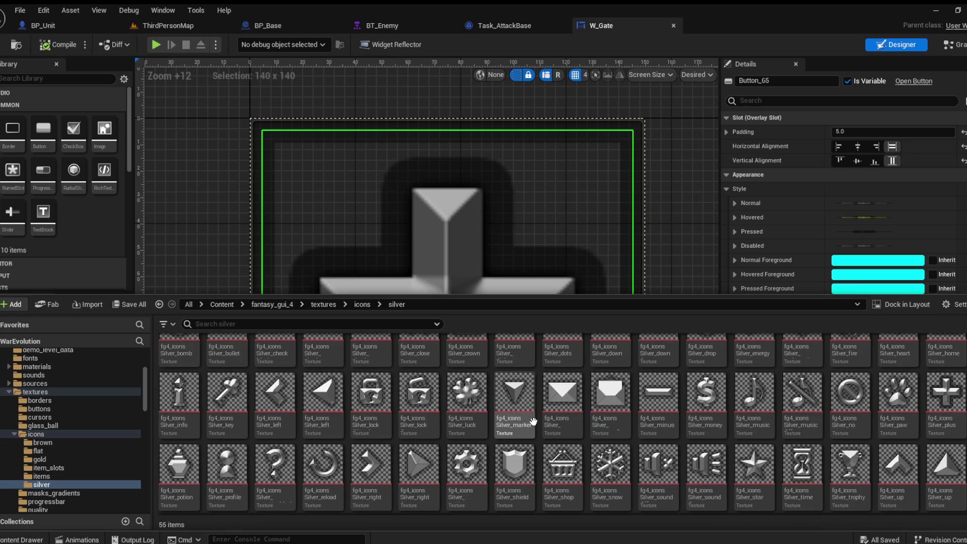
{"action": "scroll", "coordinate": [552, 421], "scroll_direction": "up", "scroll_amount": 2}
{"action": "left_click", "coordinate": [725, 234]}
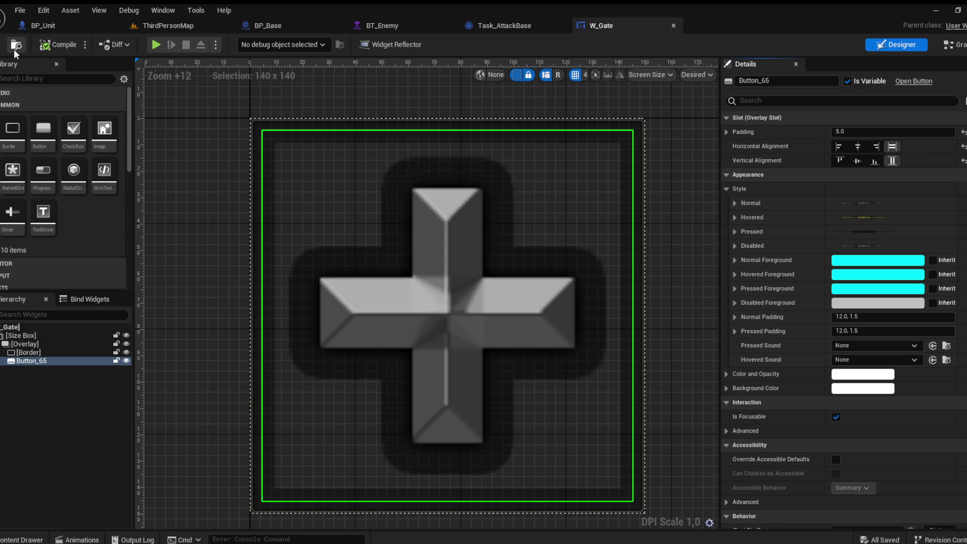
{"action": "left_click", "coordinate": [283, 21]}
In the Content Drawer, go to Custom > Blueprints > Units and select BP_Spawner
{"action": "mouse_move", "coordinate": [291, 122]}
{"action": "left_mouse_down"}
{"action": "mouse_move", "coordinate": [348, 124]}
{"action": "mouse_move", "coordinate": [327, 98]}
{"action": "left_mouse_up"}
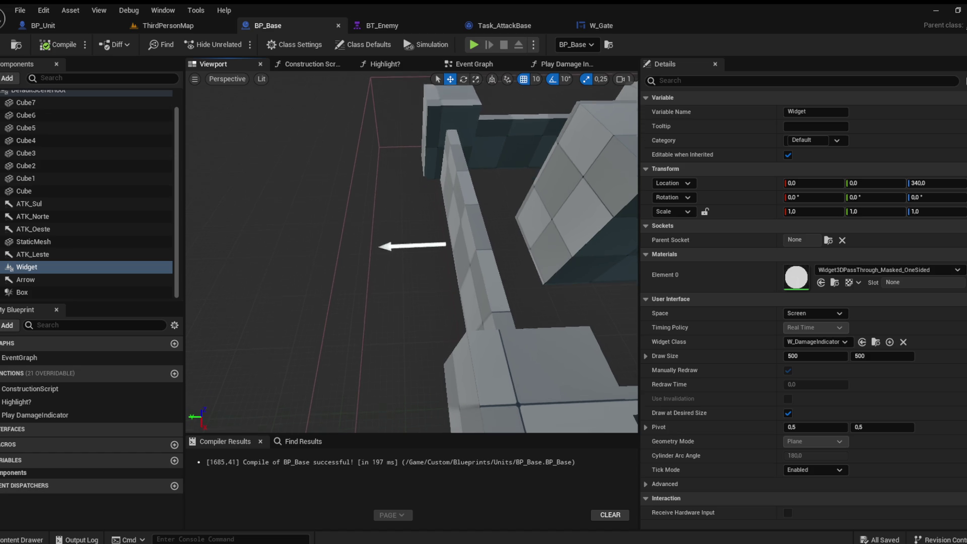
{"action": "left_click", "coordinate": [23, 540]}
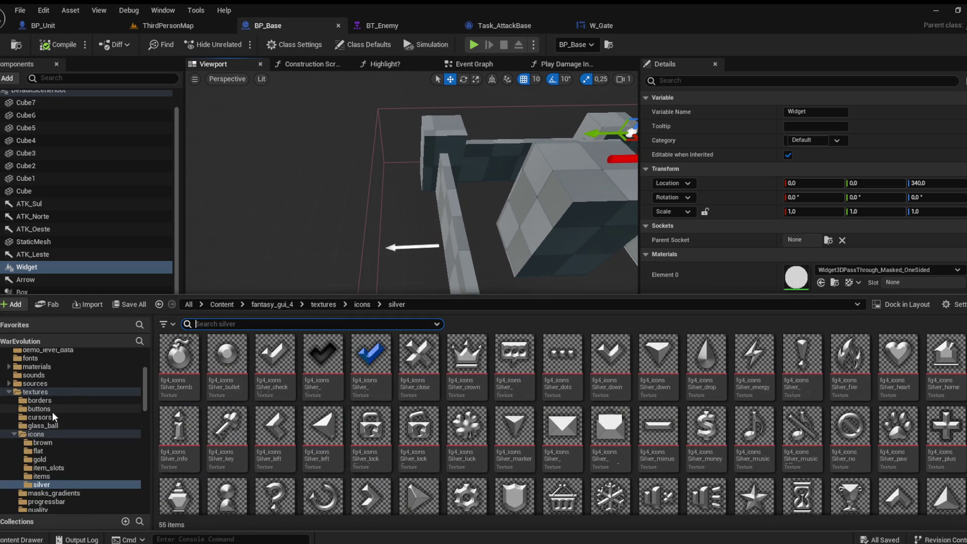
{"action": "scroll", "coordinate": [44, 413], "scroll_direction": "up", "scroll_amount": 5}
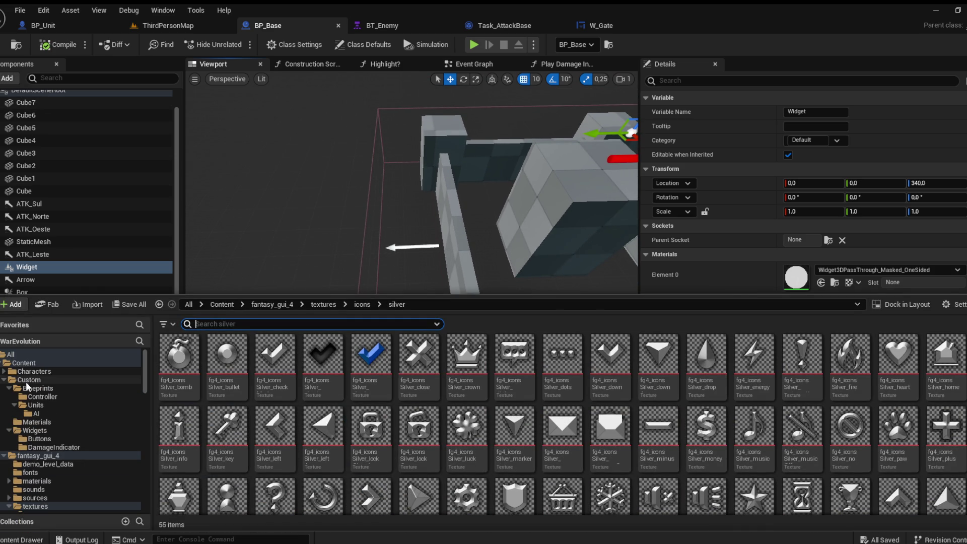
{"action": "left_click", "coordinate": [23, 381]}
{"action": "double_click", "coordinate": [23, 380]}
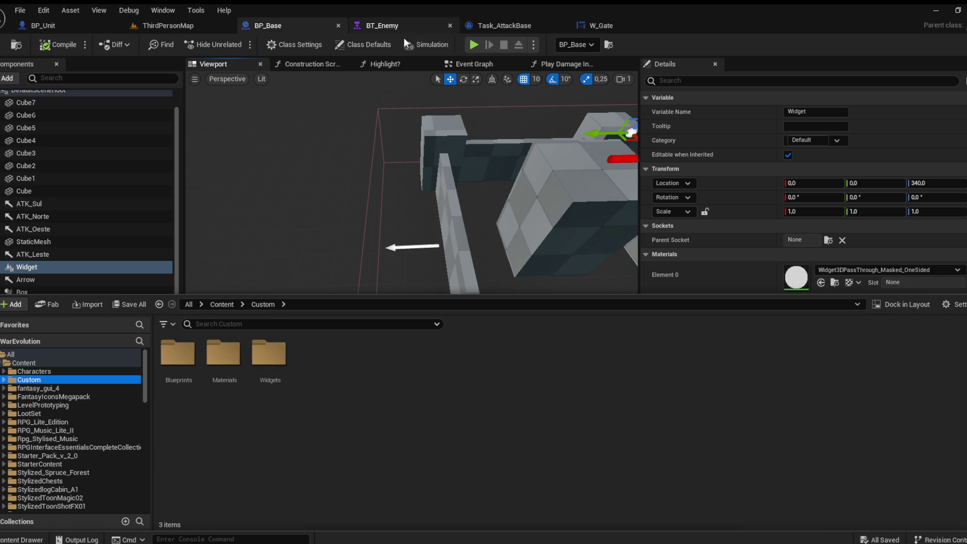
{"action": "double_click", "coordinate": [192, 377]}
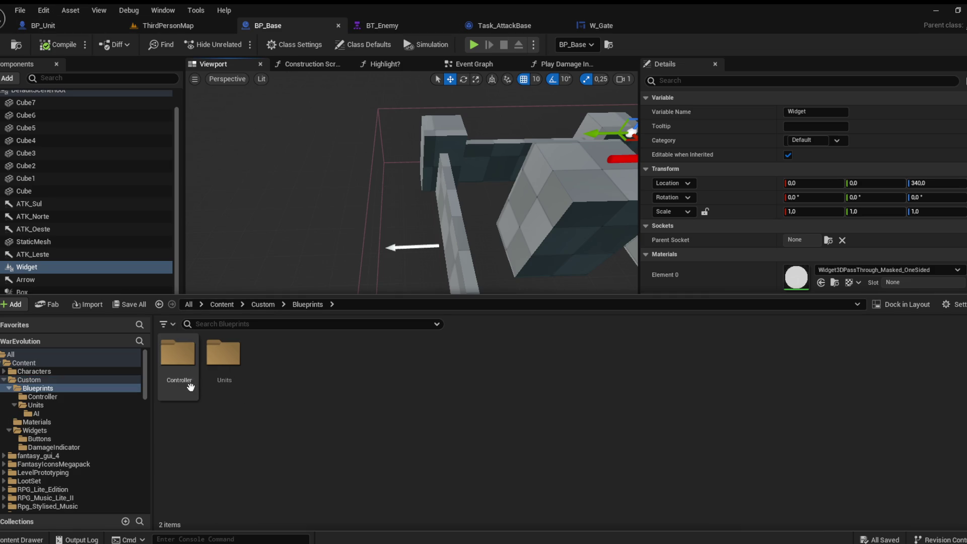
{"action": "double_click", "coordinate": [216, 371]}
{"action": "left_click", "coordinate": [269, 365]}
Open BP_Spawner and add a Widget component under DefaultSceneRoot
{"action": "double_click", "coordinate": [274, 352]}
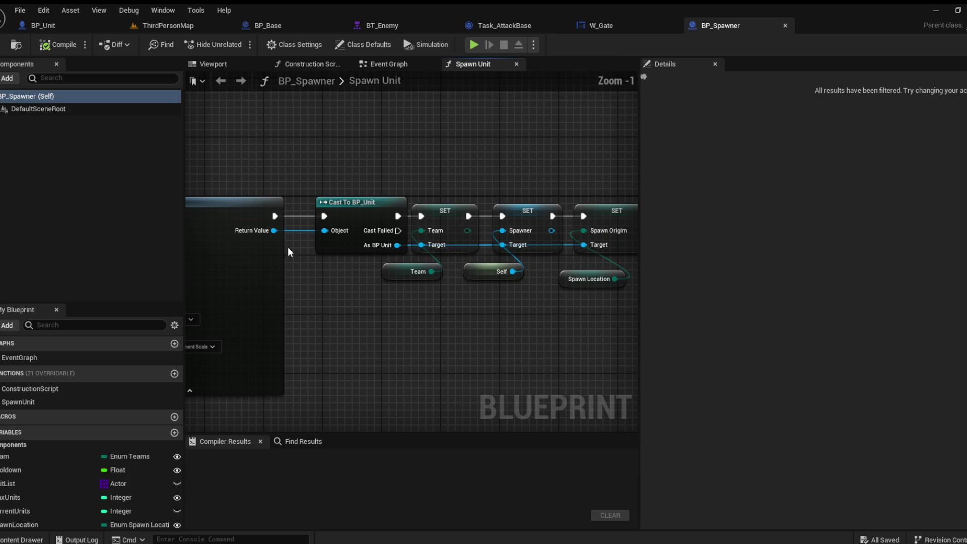
{"action": "left_click", "coordinate": [216, 64]}
{"action": "left_click", "coordinate": [13, 80]}
{"action": "left_click", "coordinate": [29, 111]}
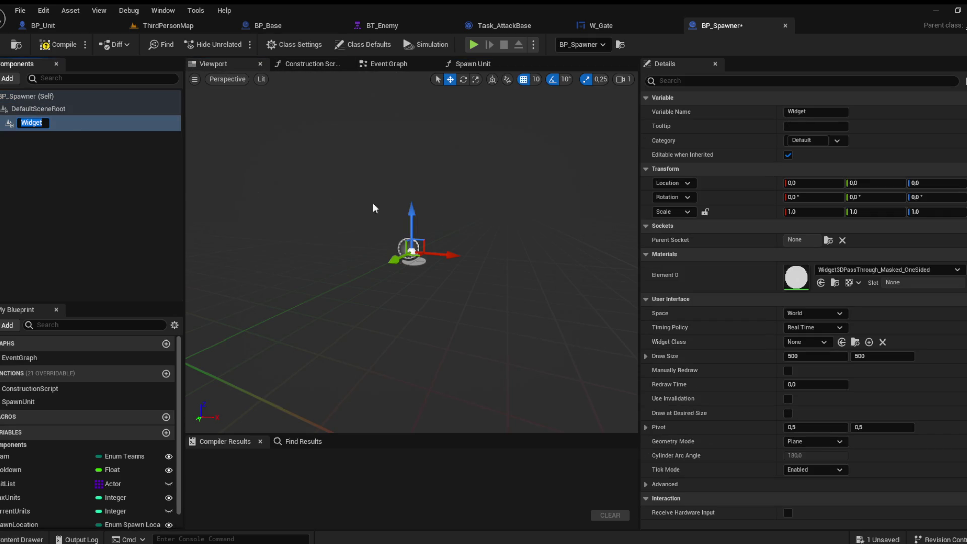
Raise the widget to Z 90, draw it at desired size in Screen space, then compile and save
{"action": "left_click_drag", "start_coordinate": [417, 215], "coordinate": [417, 182]}
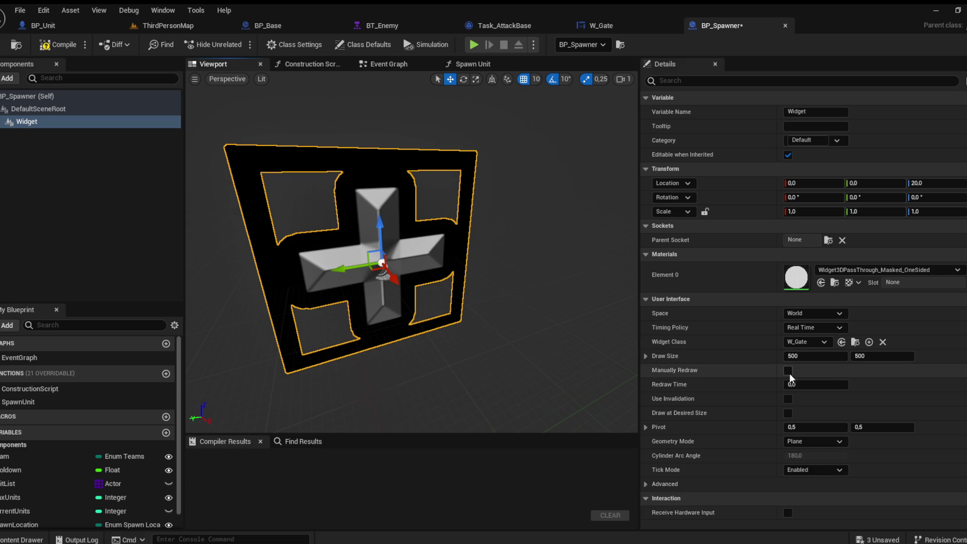
{"action": "left_click", "coordinate": [788, 413]}
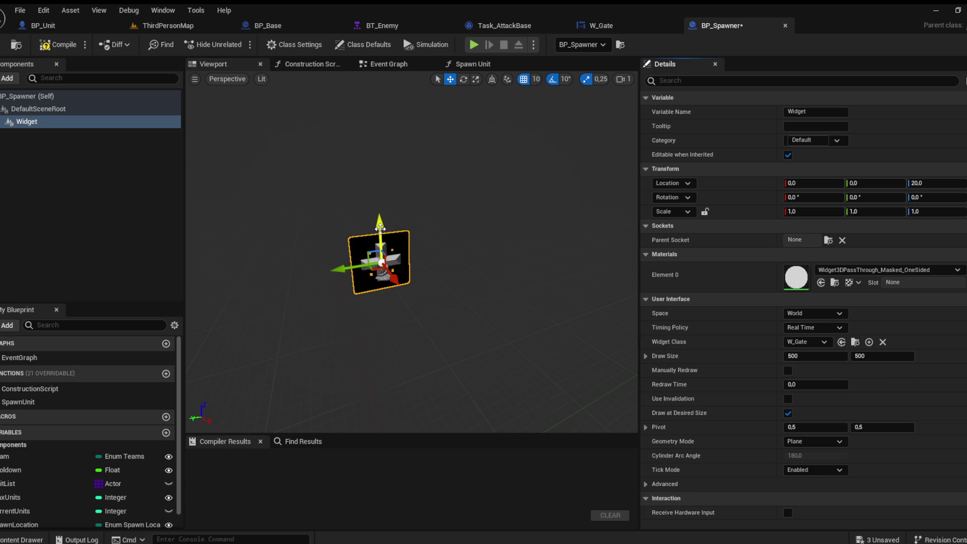
{"action": "left_click_drag", "start_coordinate": [380, 224], "coordinate": [378, 194]}
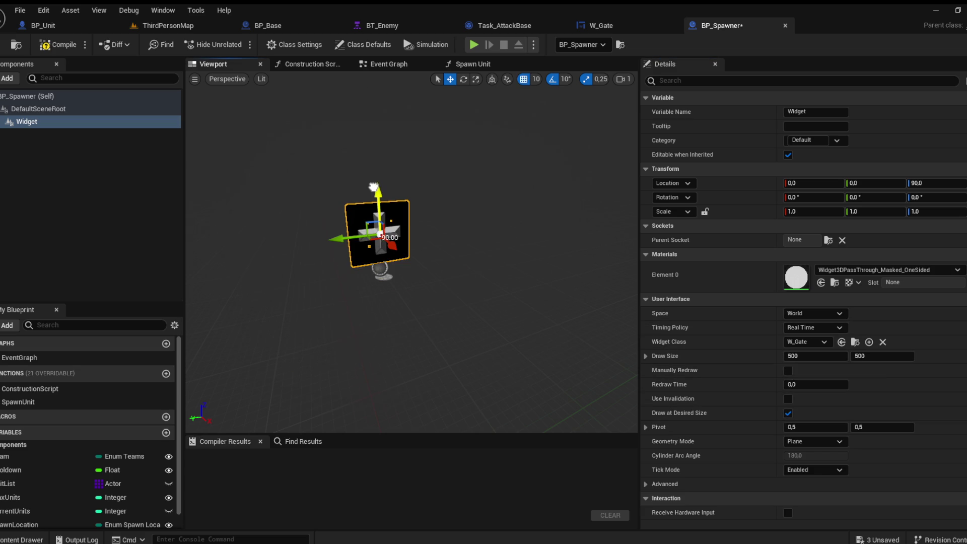
{"action": "left_click", "coordinate": [815, 313]}
{"action": "left_click", "coordinate": [803, 334]}
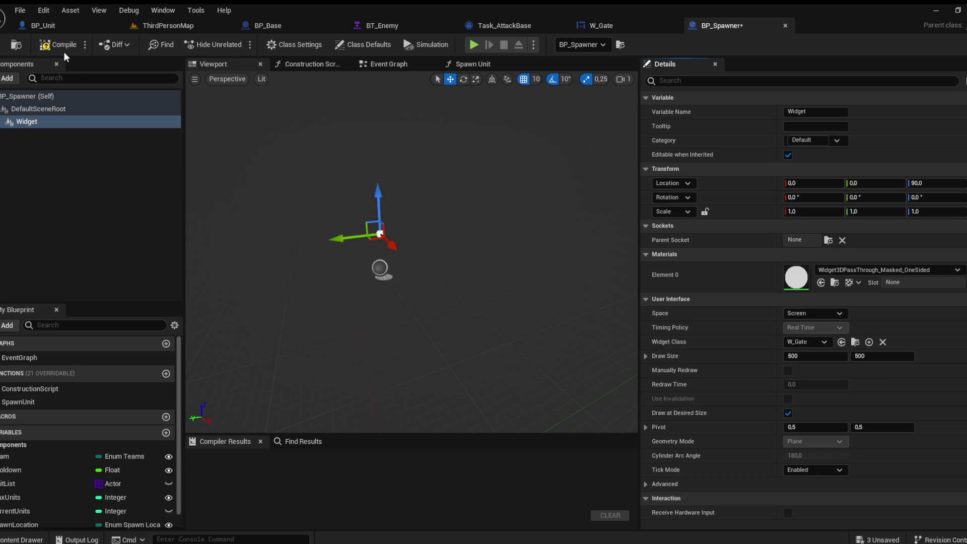
{"action": "left_click", "coordinate": [58, 44]}
{"action": "key", "text": "ctrl+s"}
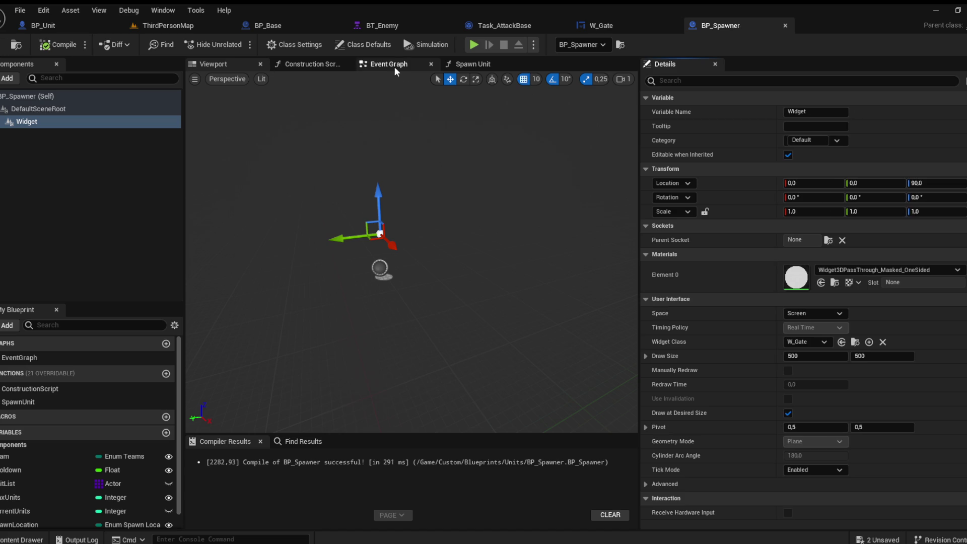